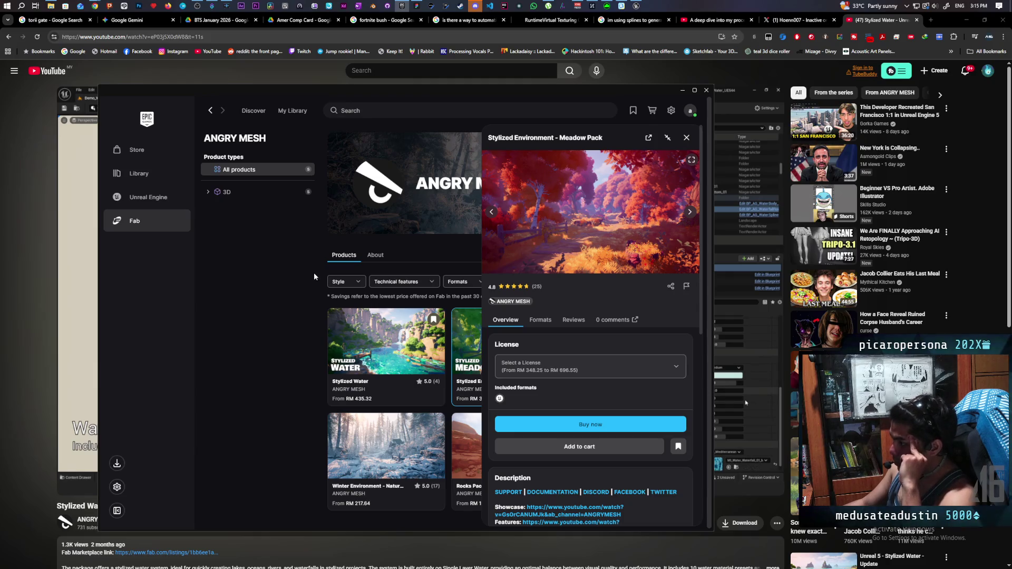
Step: Bring the Stylized Water showcase video forward, pause it at 2:41 on Waterfall, then resume it
{"action": "left_click", "coordinate": [706, 91]}
{"action": "left_click", "coordinate": [447, 400]}
{"action": "left_click", "coordinate": [447, 400]}
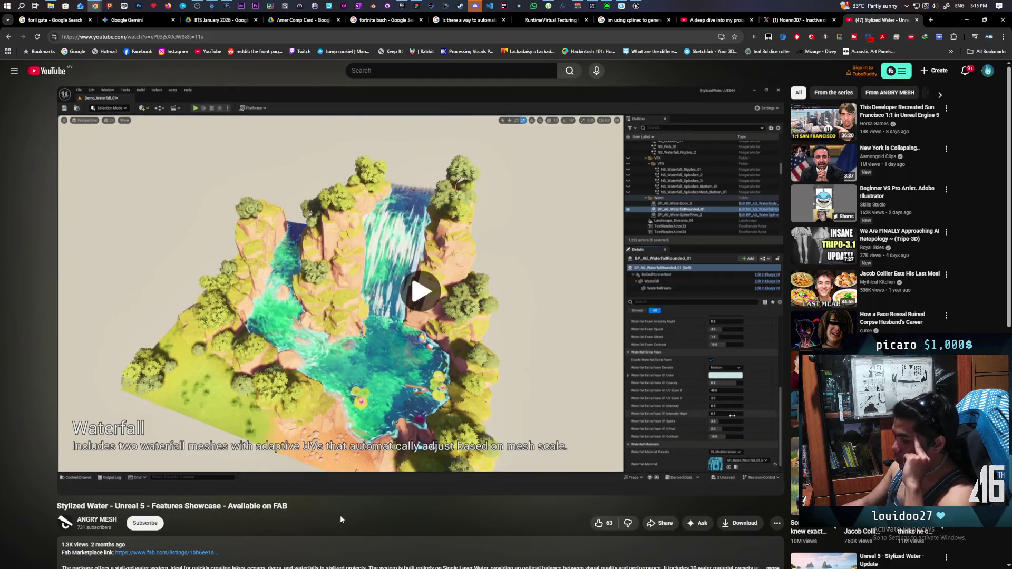
{"action": "left_click", "coordinate": [404, 402]}
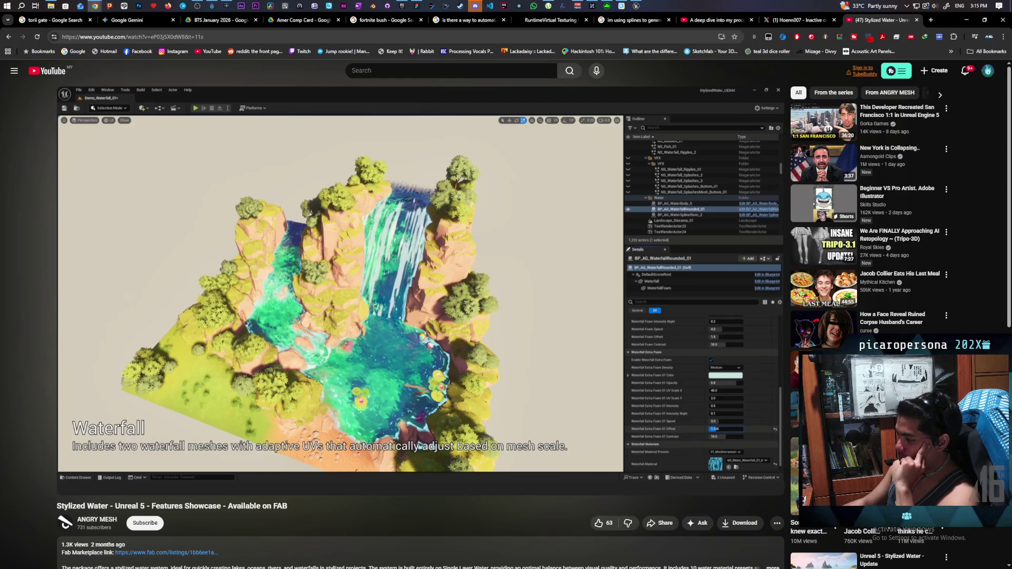
{"action": "mouse_move", "coordinate": [390, 424]}
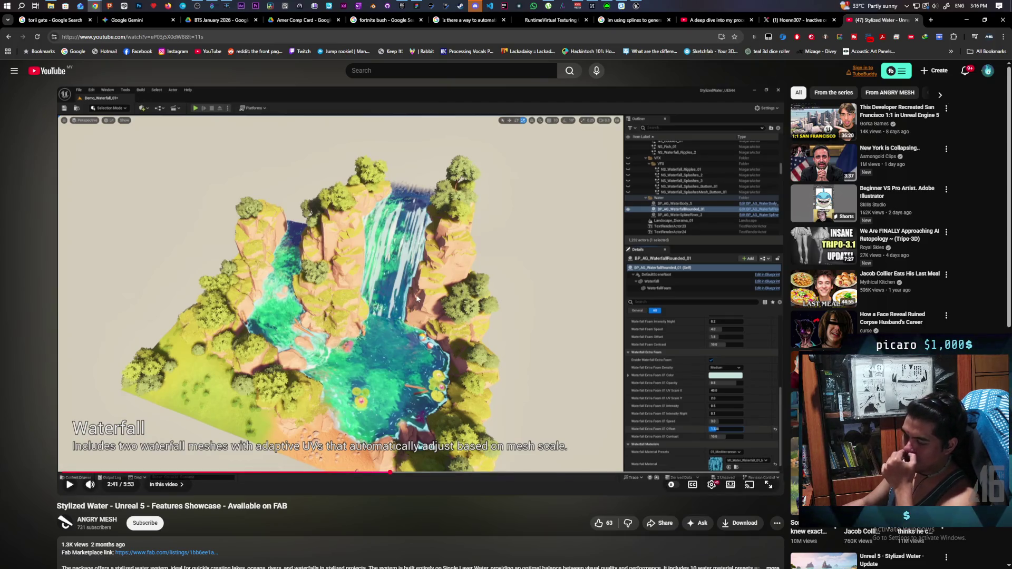
{"action": "left_click", "coordinate": [407, 356]}
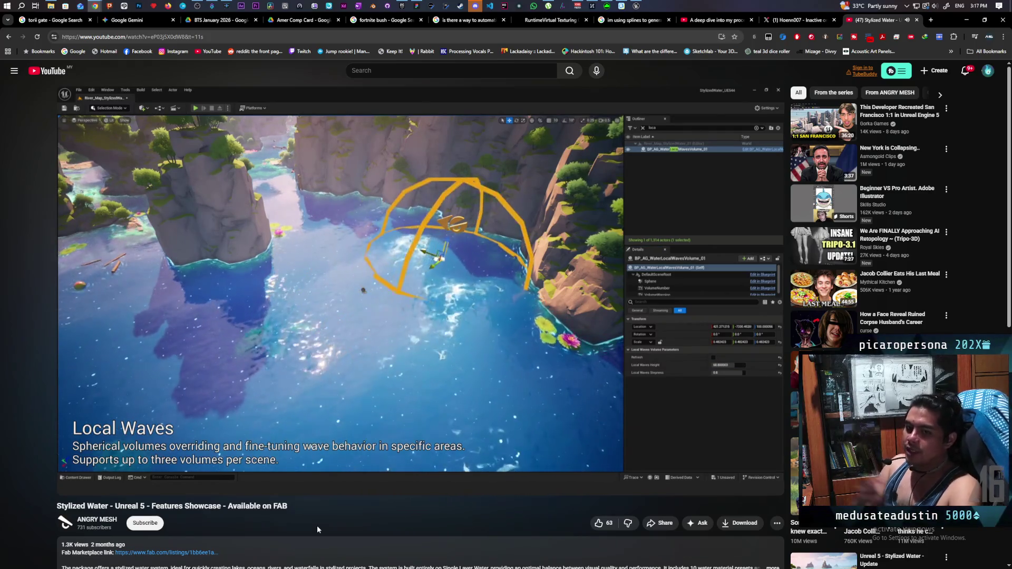
Step: Play the showcase through Local Waves, pause on Underwater Lights at 5:11, and minimize the browser
{"action": "mouse_move", "coordinate": [420, 361]}
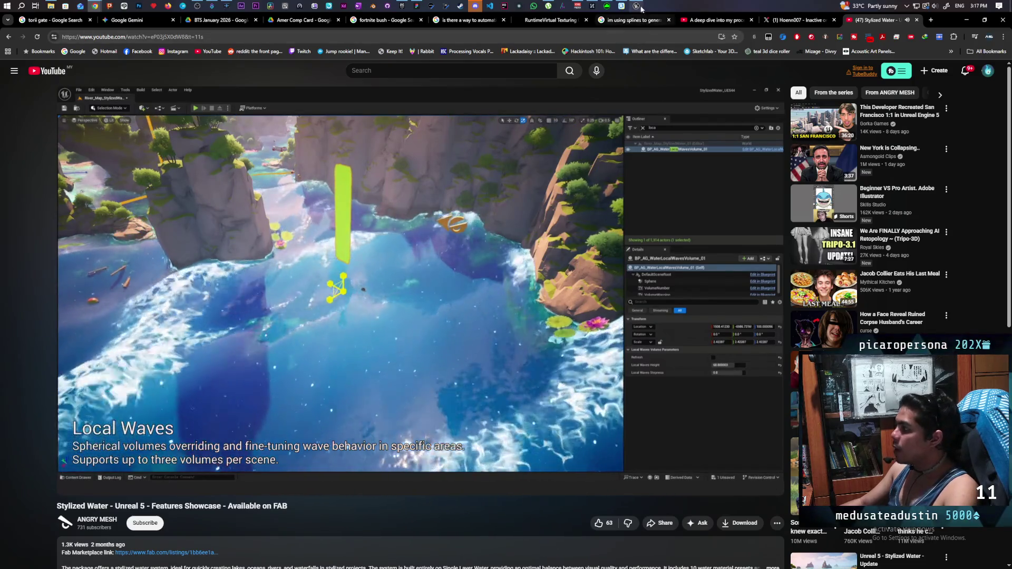
{"action": "mouse_move", "coordinate": [642, 5]}
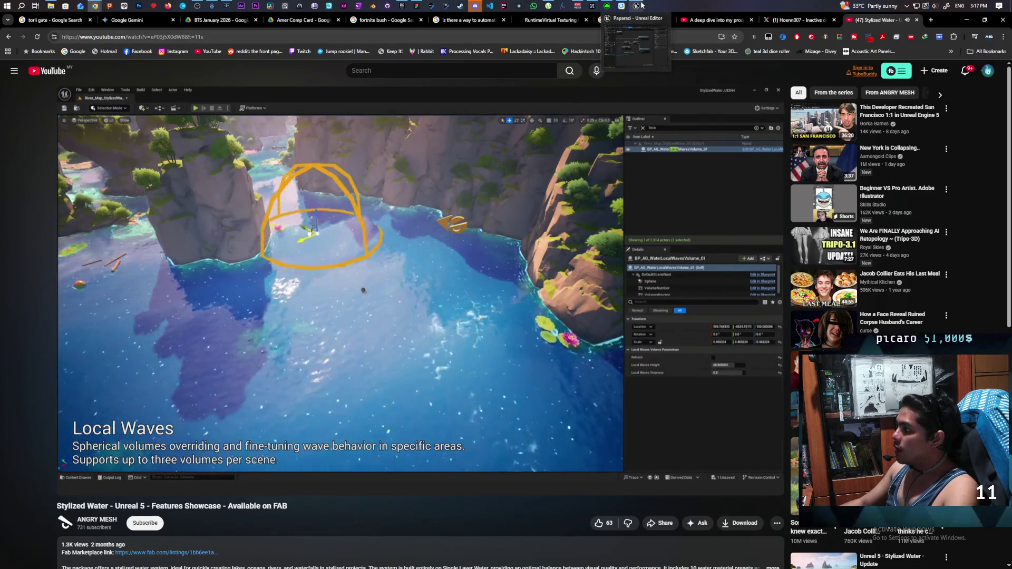
{"action": "mouse_move", "coordinate": [475, 6]}
{"action": "left_click", "coordinate": [402, 5]}
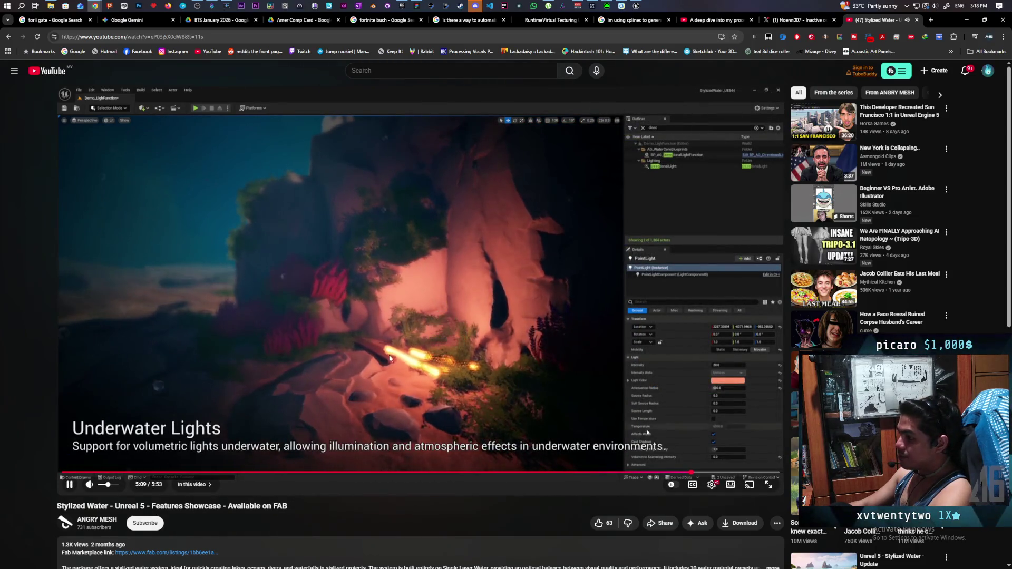
{"action": "left_click", "coordinate": [496, 345]}
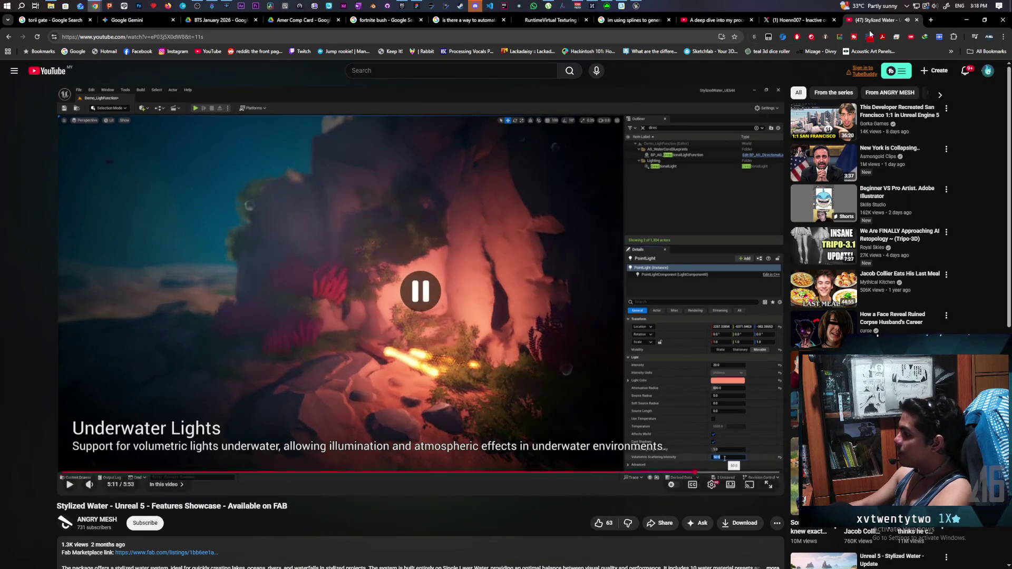
{"action": "left_click", "coordinate": [966, 19]}
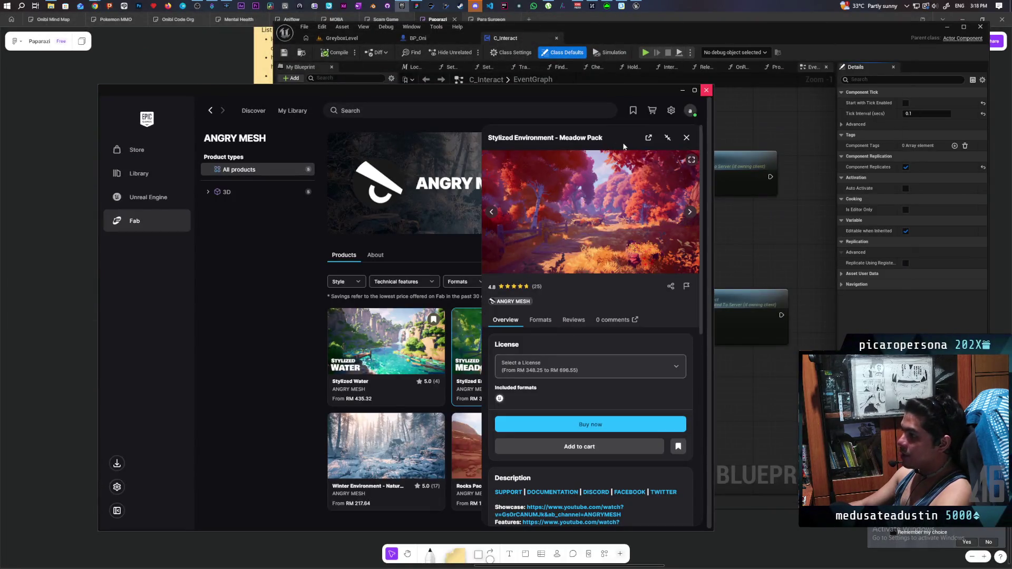
Step: Leave the ANGRY MESH Fab page with its Discover menu and return to the C_Interact EventGraph
{"action": "left_click", "coordinate": [95, 6]}
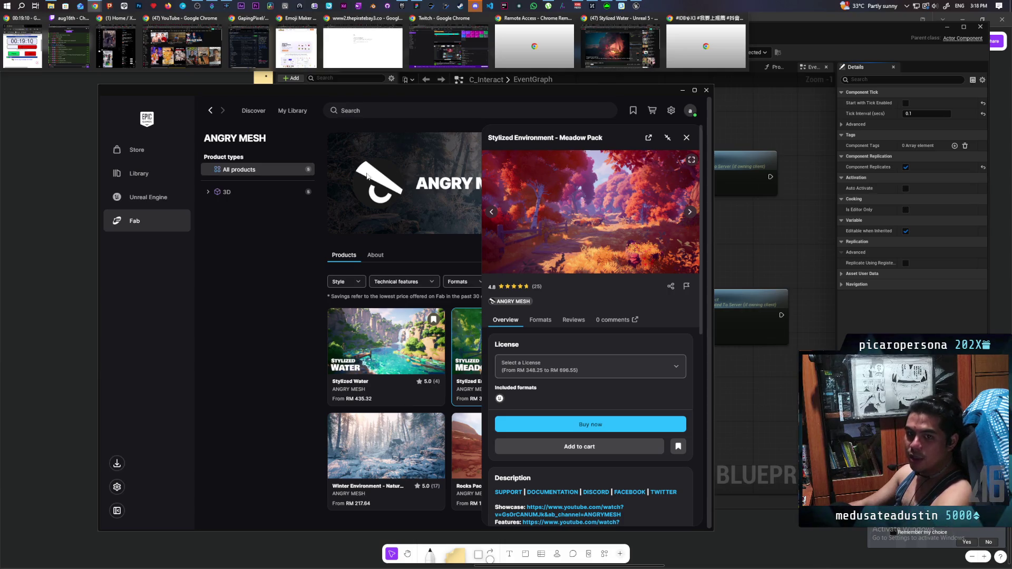
{"action": "left_click", "coordinate": [253, 110]}
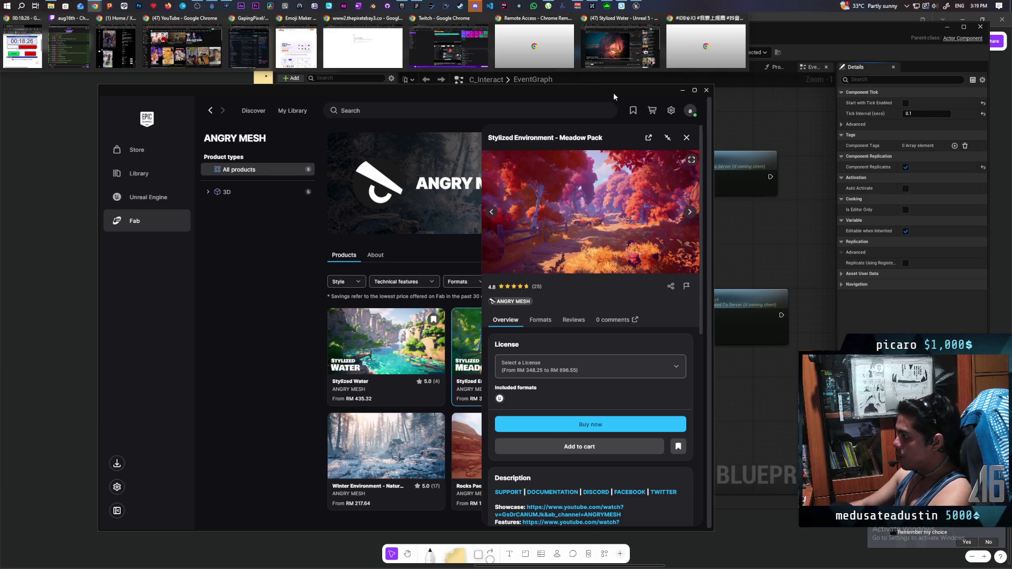
{"action": "left_click", "coordinate": [836, 36]}
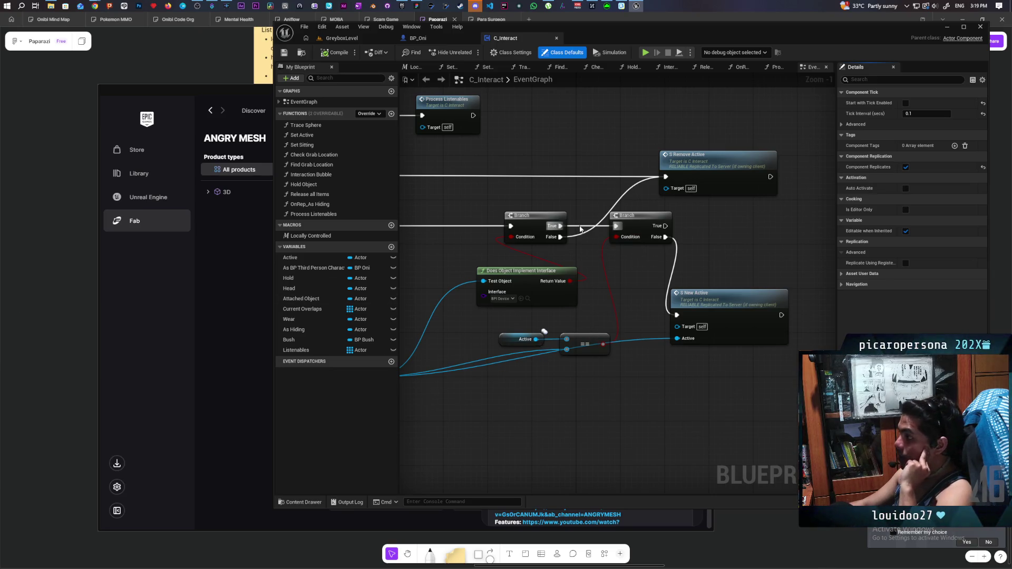
{"action": "scroll", "coordinate": [589, 206], "scroll_direction": "down", "scroll_amount": 7}
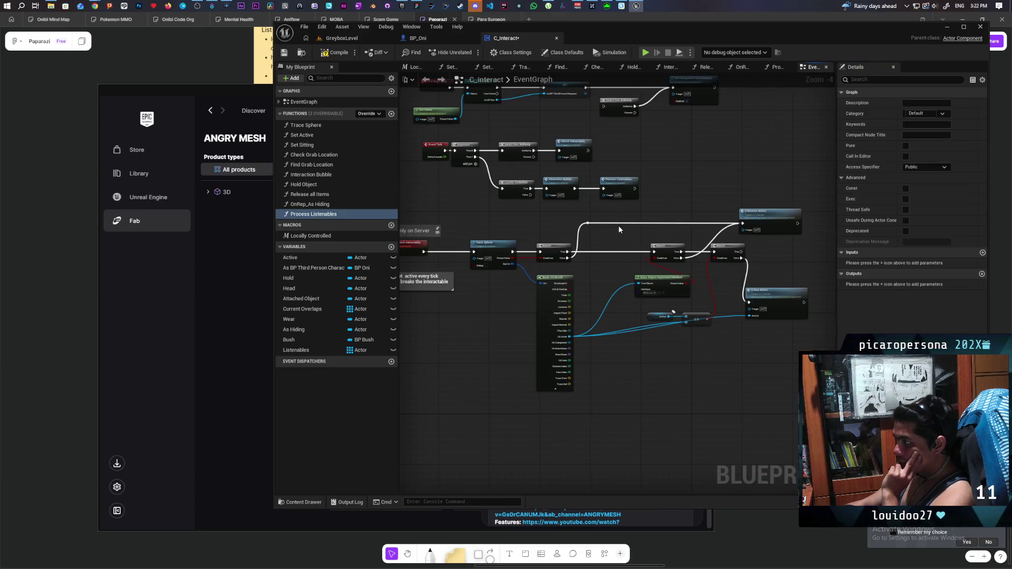
{"action": "double_click", "coordinate": [626, 186]}
{"action": "scroll", "coordinate": [653, 232], "scroll_direction": "down", "scroll_amount": 4}
{"action": "scroll", "coordinate": [633, 259], "scroll_direction": "up", "scroll_amount": 4}
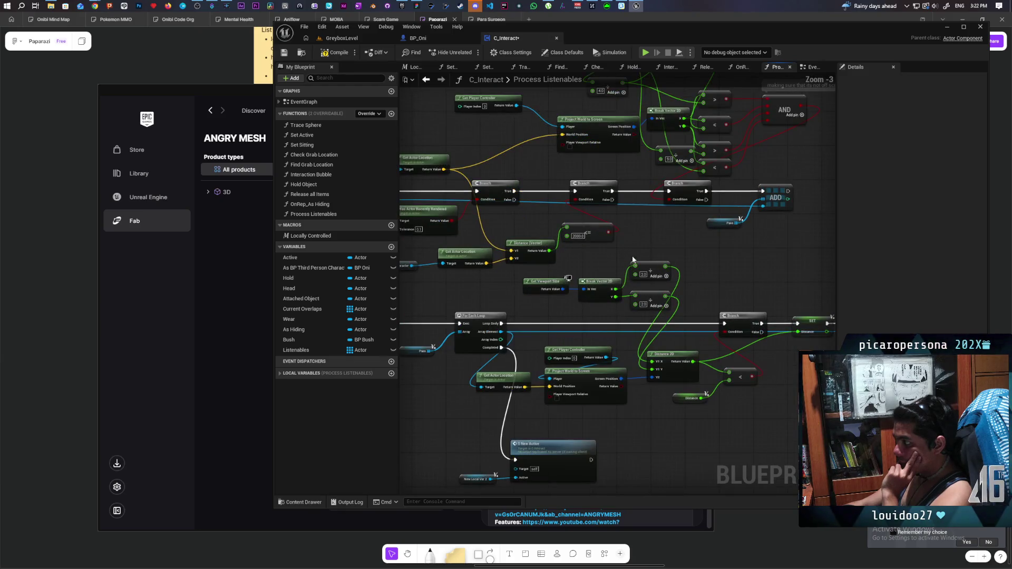
{"action": "scroll", "coordinate": [632, 259], "scroll_direction": "down", "scroll_amount": 1}
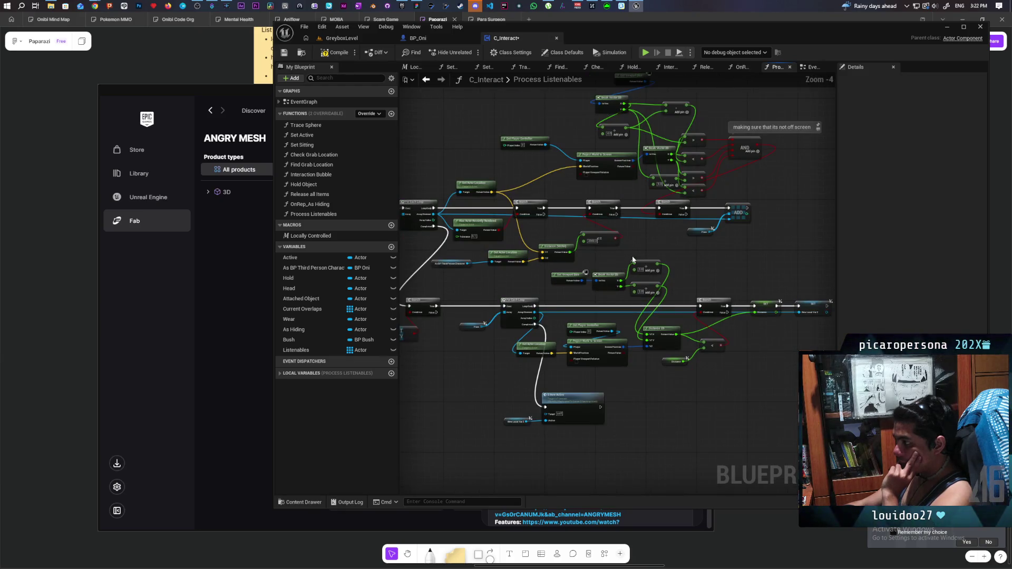
{"action": "mouse_move", "coordinate": [632, 260]}
{"action": "left_mouse_down"}
{"action": "mouse_move", "coordinate": [720, 262]}
{"action": "mouse_move", "coordinate": [583, 256]}
{"action": "mouse_move", "coordinate": [501, 270]}
{"action": "mouse_move", "coordinate": [632, 265]}
{"action": "left_mouse_up"}
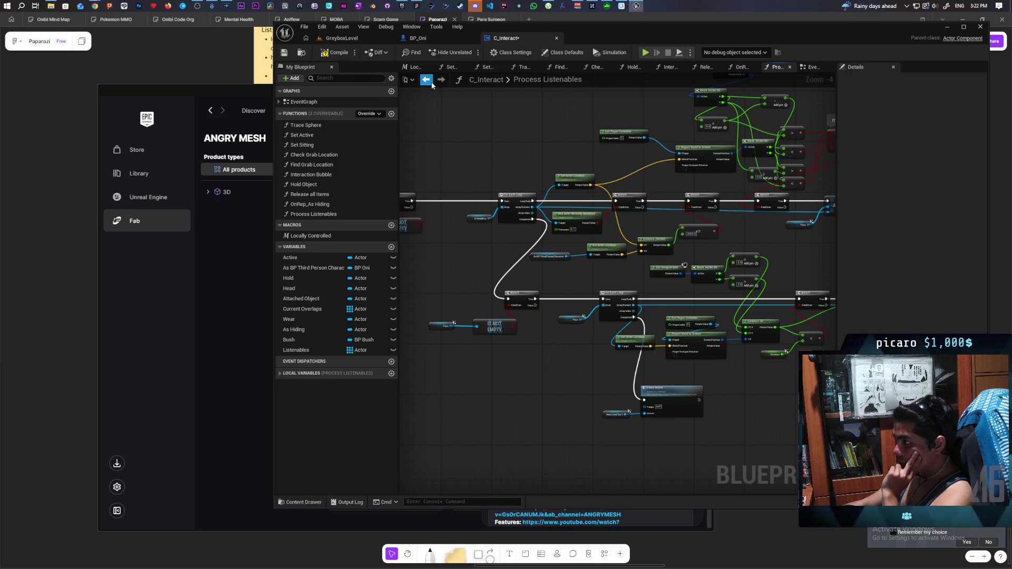
{"action": "left_click", "coordinate": [430, 82]}
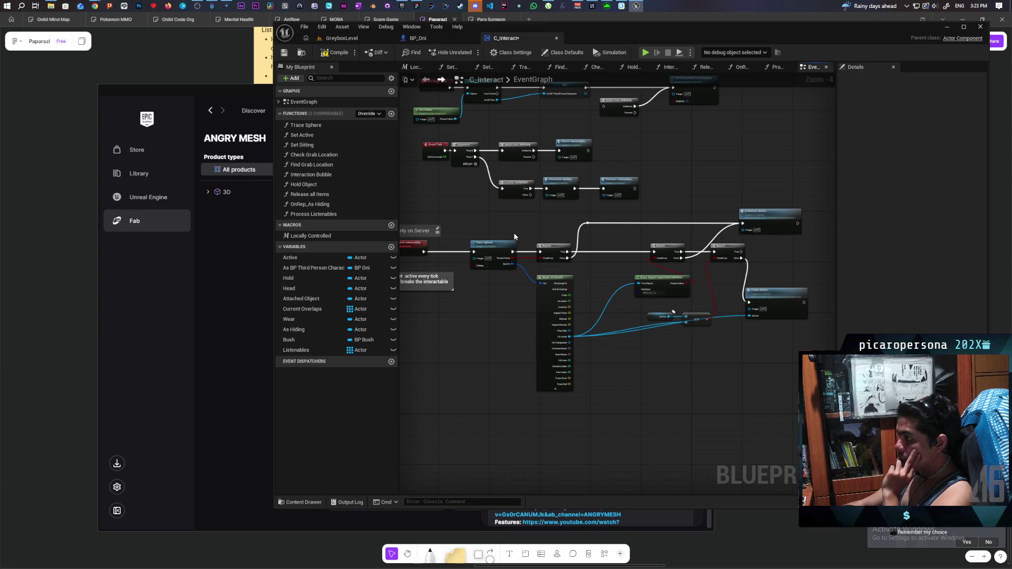
{"action": "scroll", "coordinate": [731, 183], "scroll_direction": "down", "scroll_amount": 2}
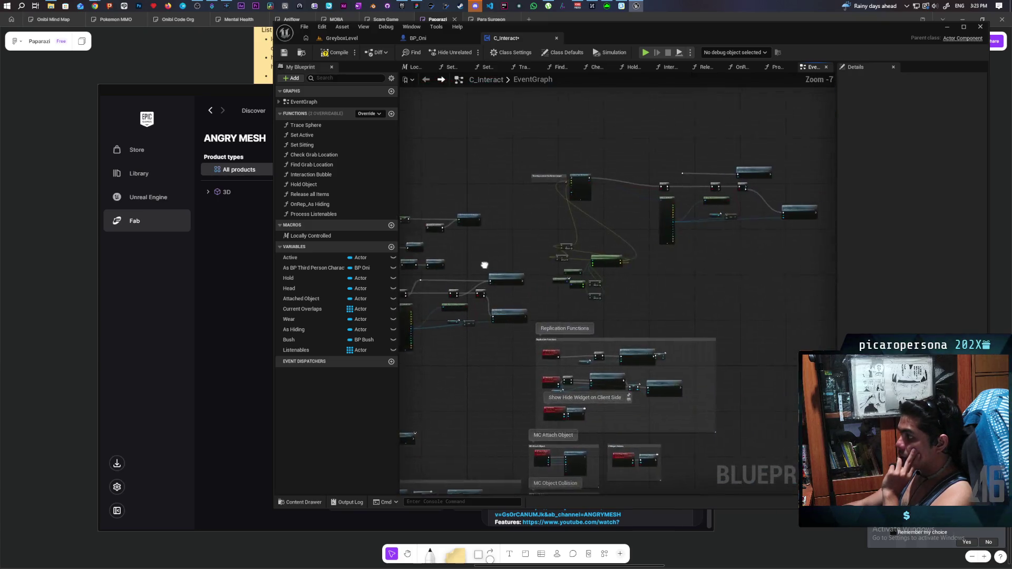
{"action": "scroll", "coordinate": [729, 191], "scroll_direction": "up", "scroll_amount": 2}
{"action": "scroll", "coordinate": [722, 217], "scroll_direction": "down", "scroll_amount": 2}
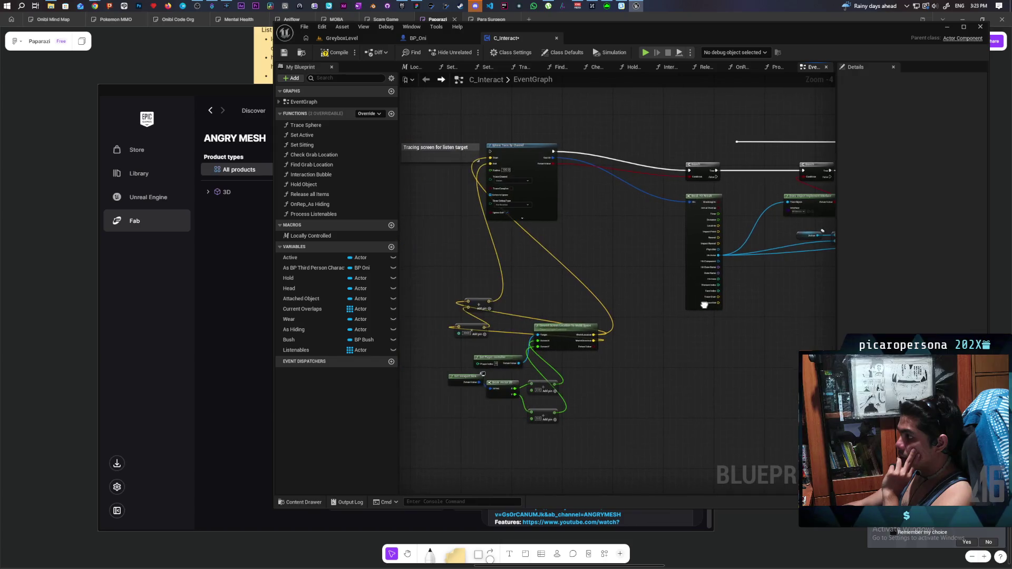
{"action": "scroll", "coordinate": [581, 283], "scroll_direction": "up", "scroll_amount": 2}
{"action": "scroll", "coordinate": [581, 284], "scroll_direction": "down", "scroll_amount": 2}
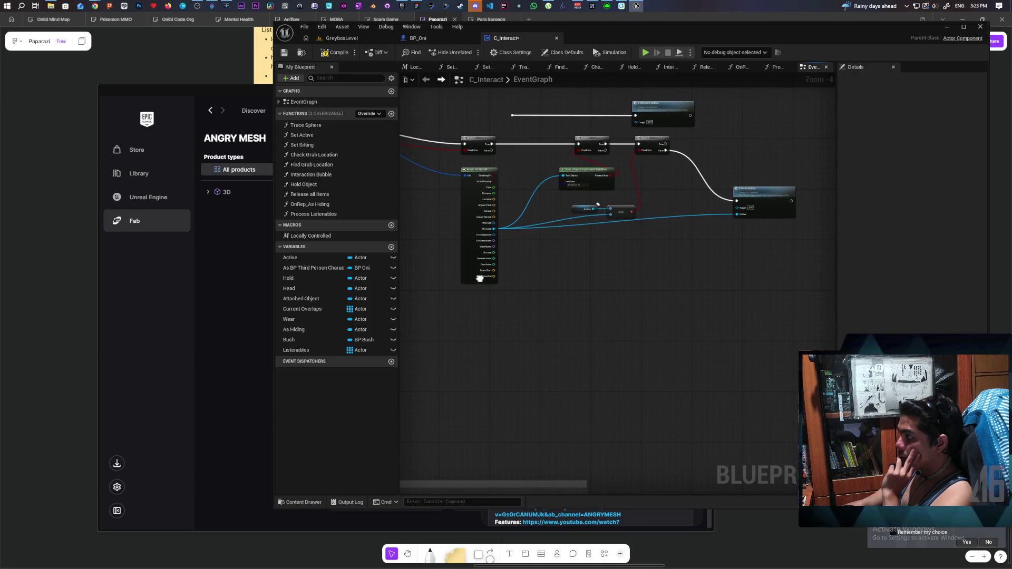
{"action": "scroll", "coordinate": [557, 299], "scroll_direction": "up", "scroll_amount": 2}
{"action": "scroll", "coordinate": [558, 300], "scroll_direction": "down", "scroll_amount": 2}
{"action": "scroll", "coordinate": [814, 235], "scroll_direction": "up", "scroll_amount": 2}
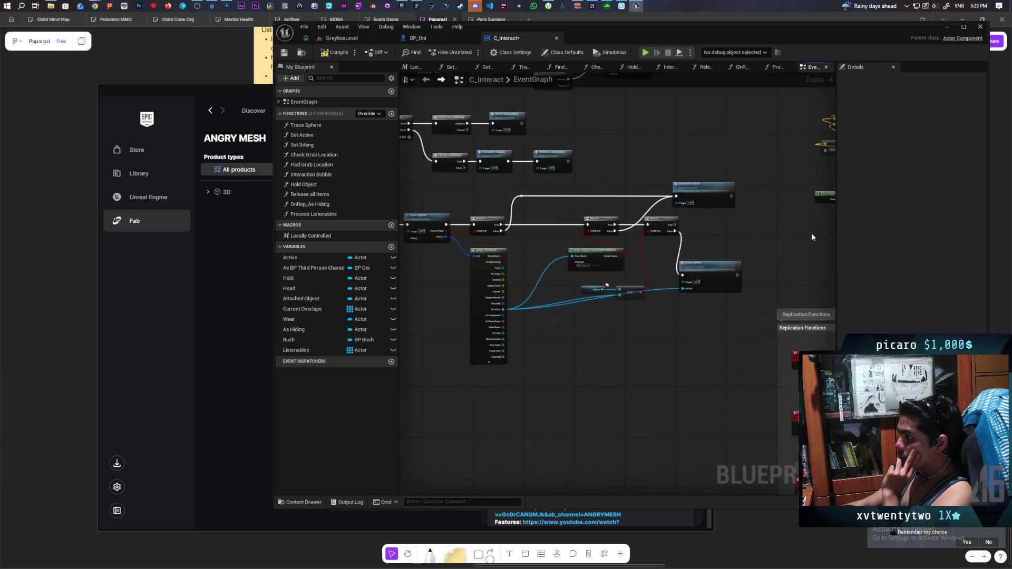
{"action": "scroll", "coordinate": [531, 237], "scroll_direction": "down", "scroll_amount": 2}
{"action": "scroll", "coordinate": [466, 183], "scroll_direction": "up", "scroll_amount": 2}
{"action": "scroll", "coordinate": [599, 131], "scroll_direction": "down", "scroll_amount": 2}
{"action": "scroll", "coordinate": [735, 221], "scroll_direction": "up", "scroll_amount": 2}
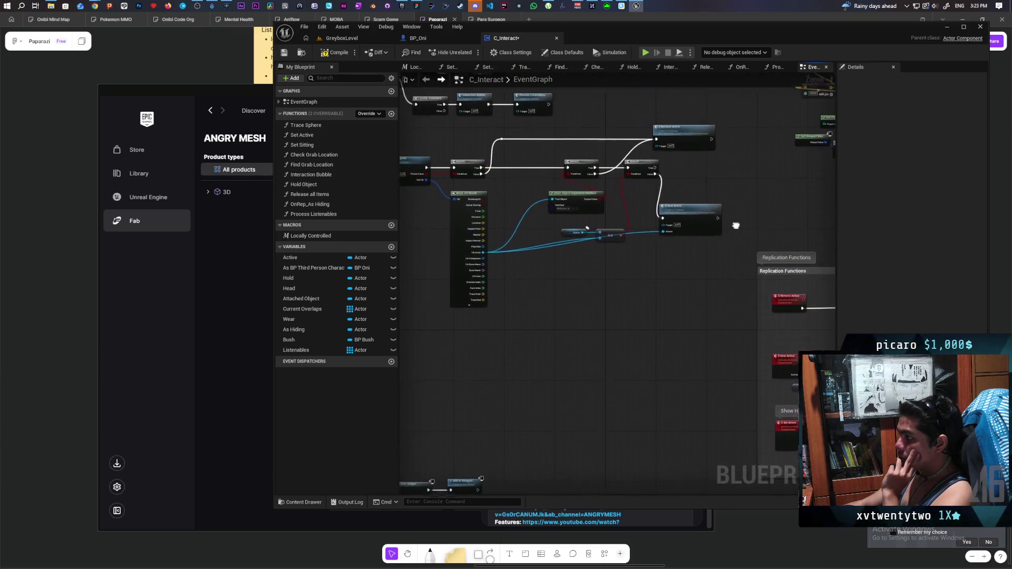
{"action": "scroll", "coordinate": [644, 289], "scroll_direction": "up", "scroll_amount": 1}
{"action": "scroll", "coordinate": [643, 280], "scroll_direction": "down", "scroll_amount": 1}
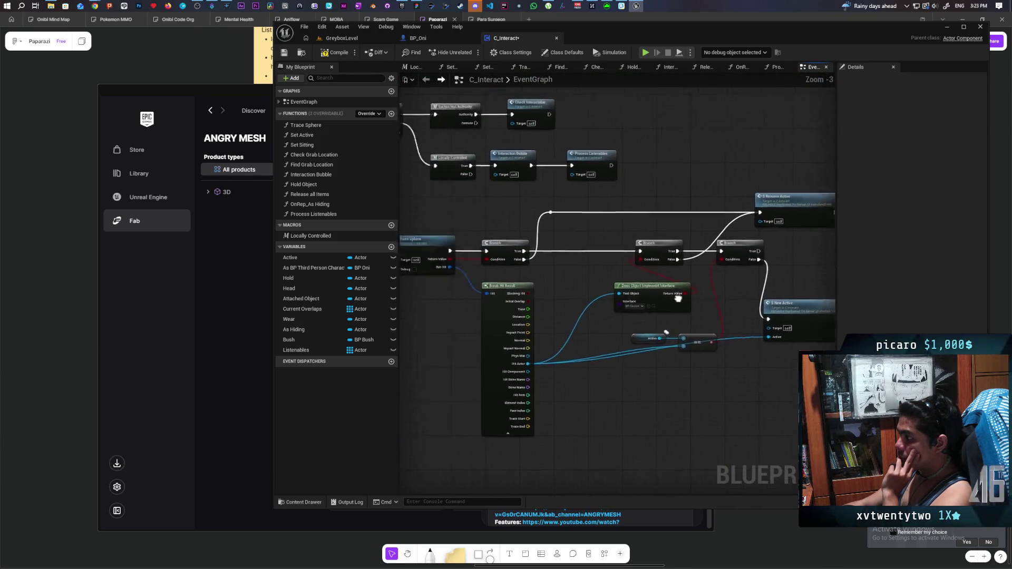
{"action": "scroll", "coordinate": [572, 174], "scroll_direction": "up", "scroll_amount": 2}
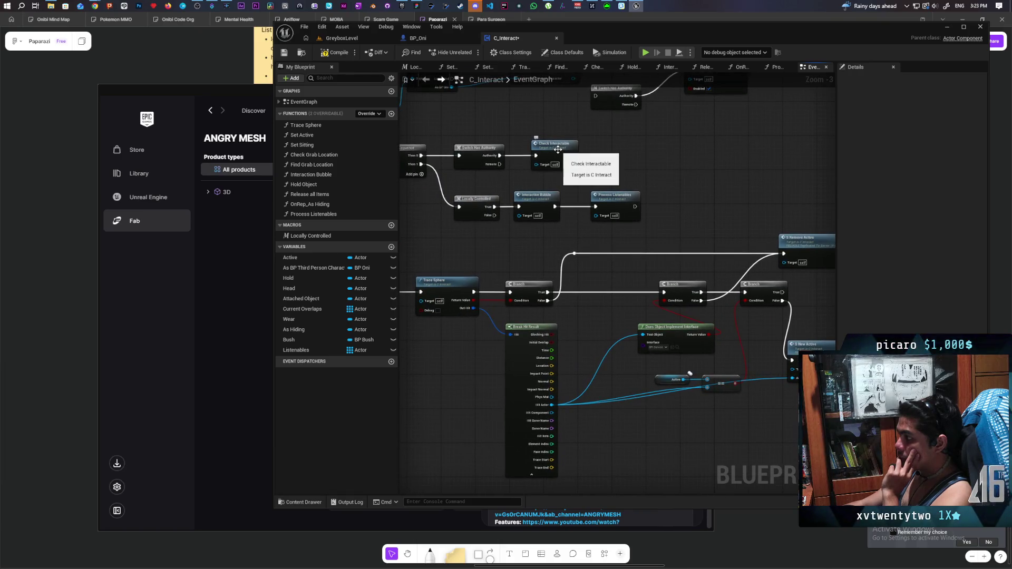
{"action": "double_click", "coordinate": [536, 195]}
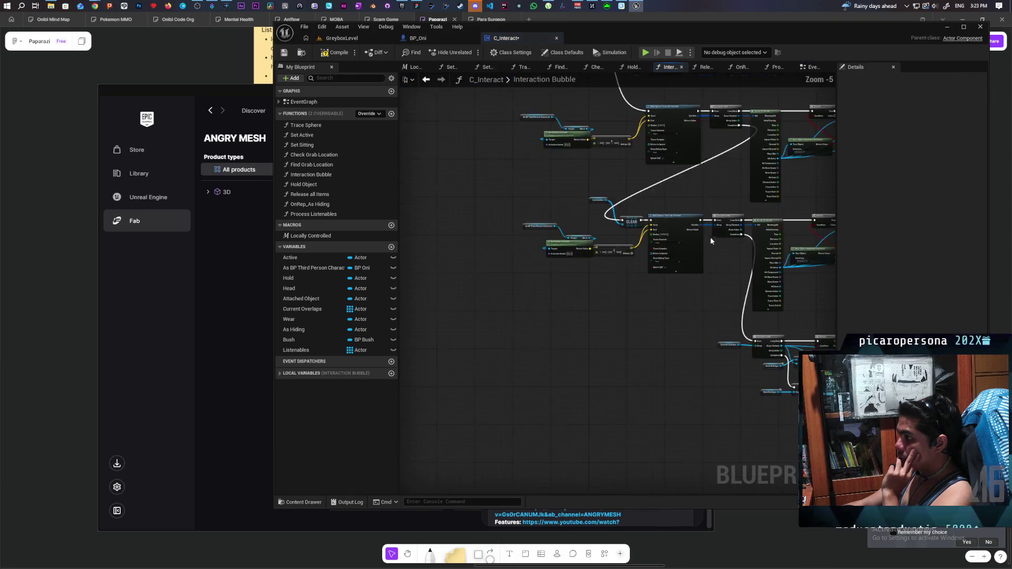
{"action": "scroll", "coordinate": [706, 236], "scroll_direction": "up", "scroll_amount": 3}
{"action": "scroll", "coordinate": [615, 226], "scroll_direction": "down", "scroll_amount": 4}
{"action": "left_click", "coordinate": [428, 79]}
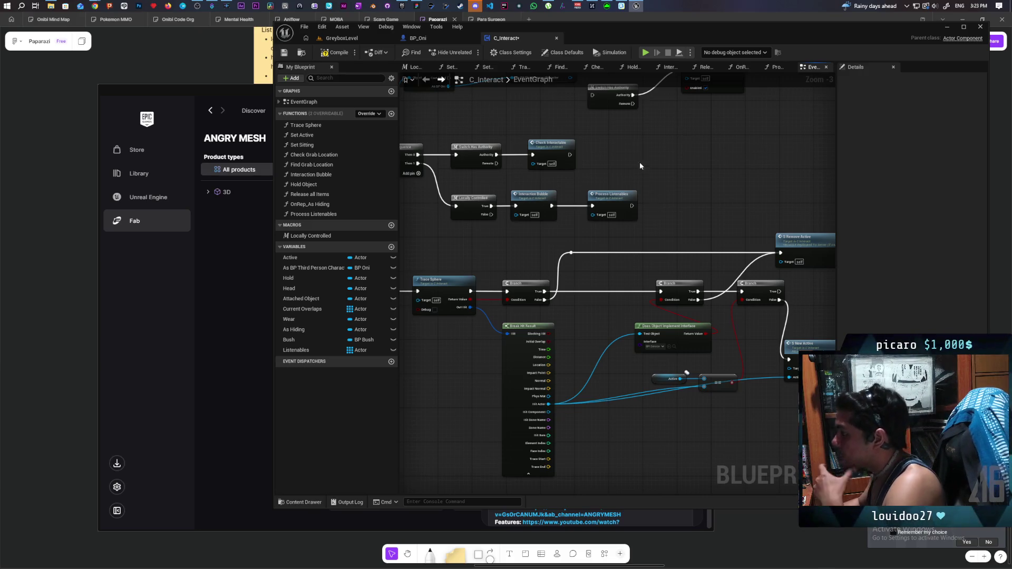
{"action": "left_click_drag", "start_coordinate": [689, 193], "coordinate": [610, 176]}
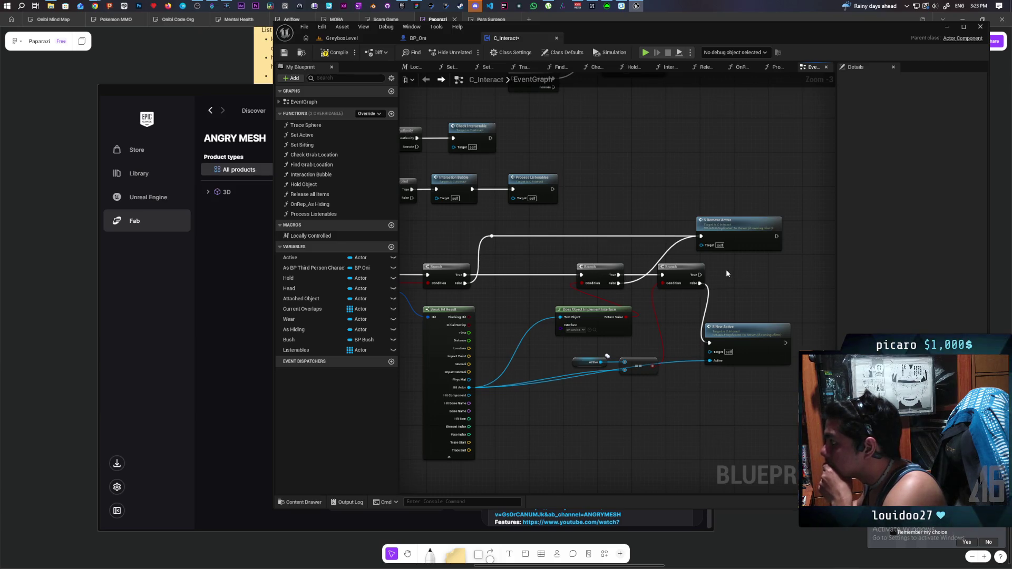
Step: Find all references to S Remove Active and jump through them to its event definition
{"action": "right_click", "coordinate": [738, 237]}
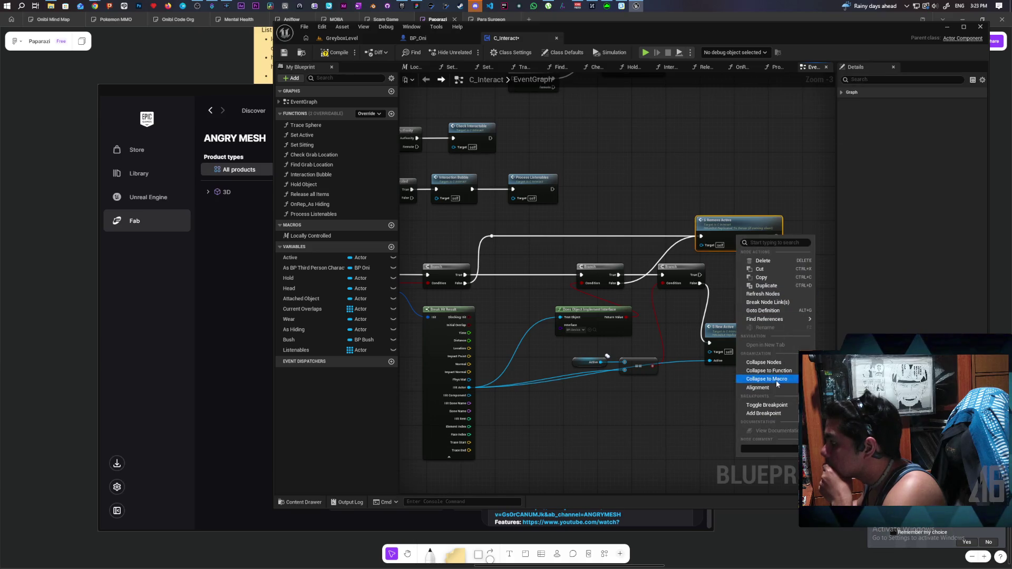
{"action": "mouse_move", "coordinate": [791, 319]}
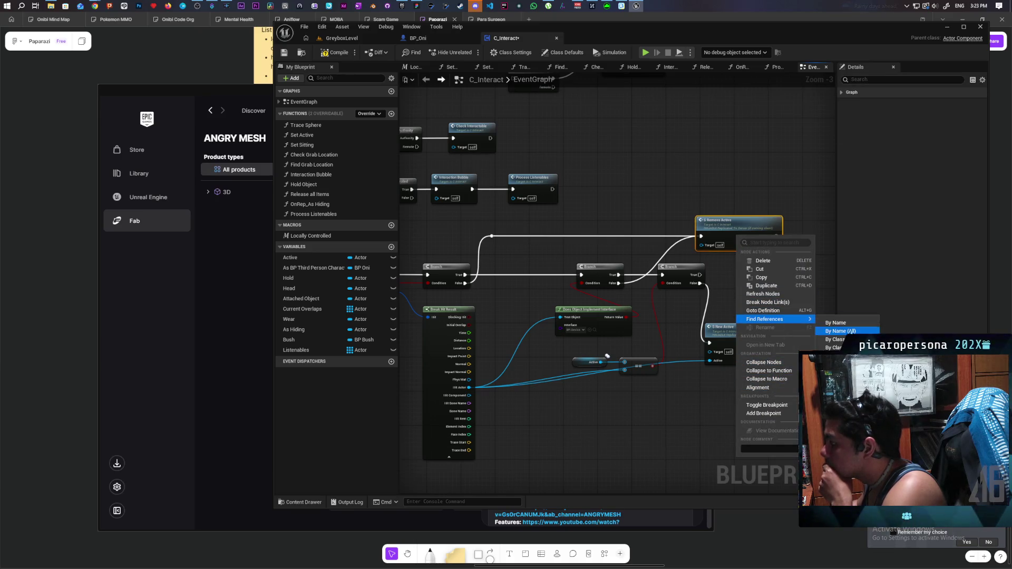
{"action": "left_click", "coordinate": [852, 331]}
{"action": "left_click", "coordinate": [448, 464]}
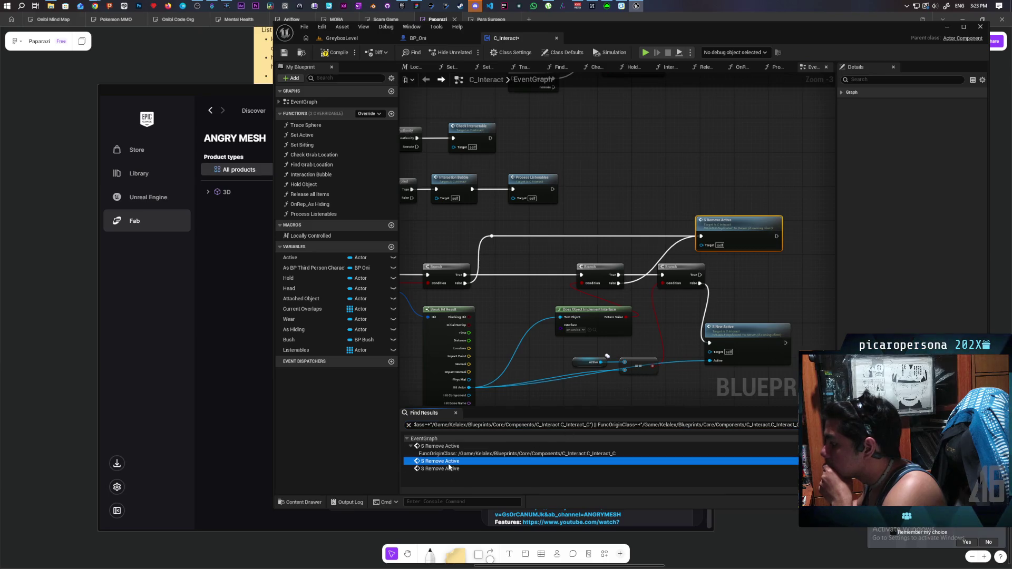
{"action": "left_click", "coordinate": [448, 468]}
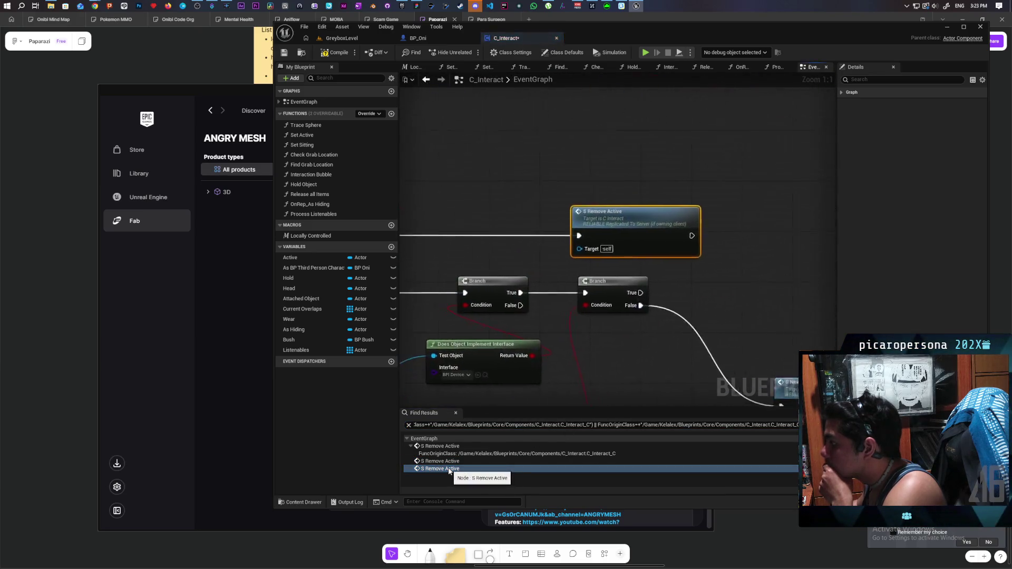
{"action": "left_click", "coordinate": [449, 446]}
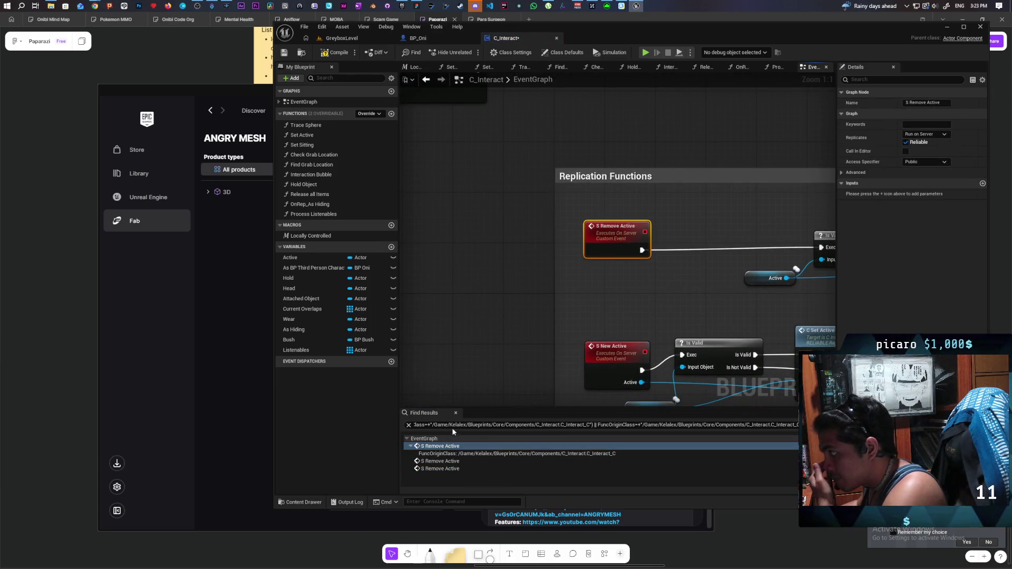
{"action": "scroll", "coordinate": [518, 294], "scroll_direction": "down", "scroll_amount": 5}
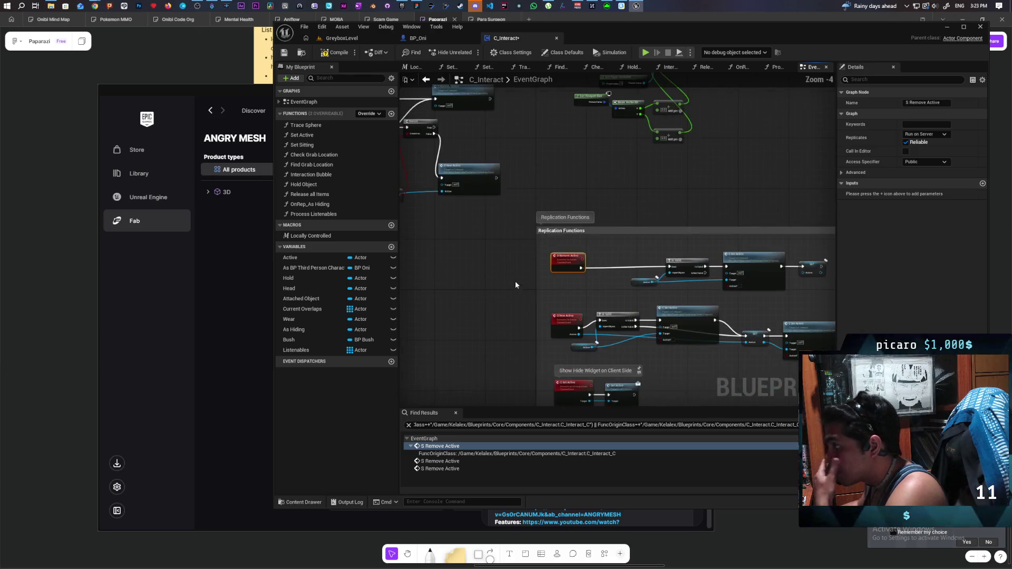
{"action": "left_click_drag", "start_coordinate": [725, 193], "coordinate": [669, 249]}
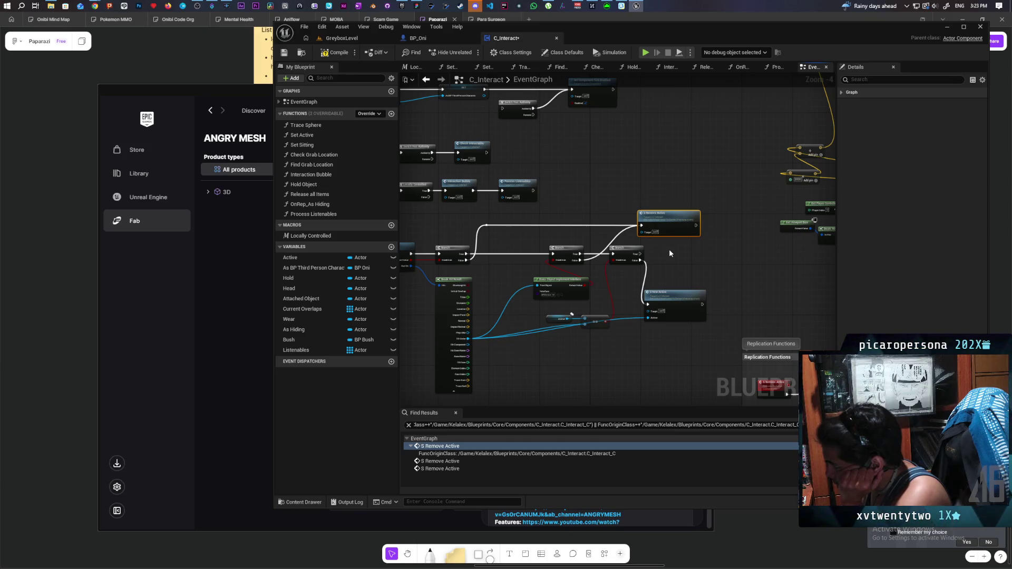
Step: Nudge the six Event Tick chain nodes, Sequence through Process Listenables, slightly to the right
{"action": "mouse_move", "coordinate": [509, 272]}
{"action": "left_mouse_down"}
{"action": "mouse_move", "coordinate": [606, 298]}
{"action": "mouse_move", "coordinate": [590, 305]}
{"action": "left_mouse_up"}
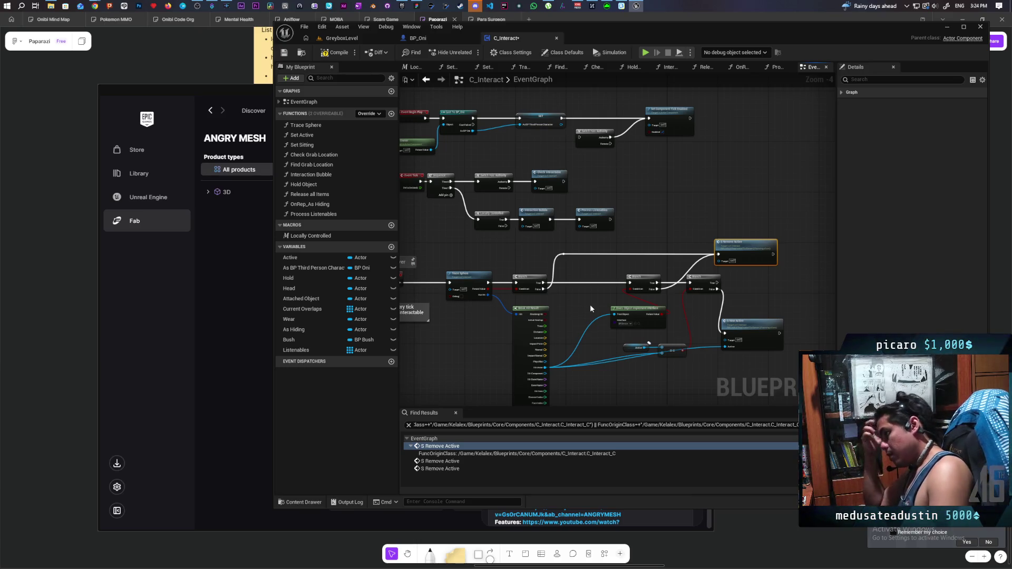
{"action": "left_click", "coordinate": [551, 189]}
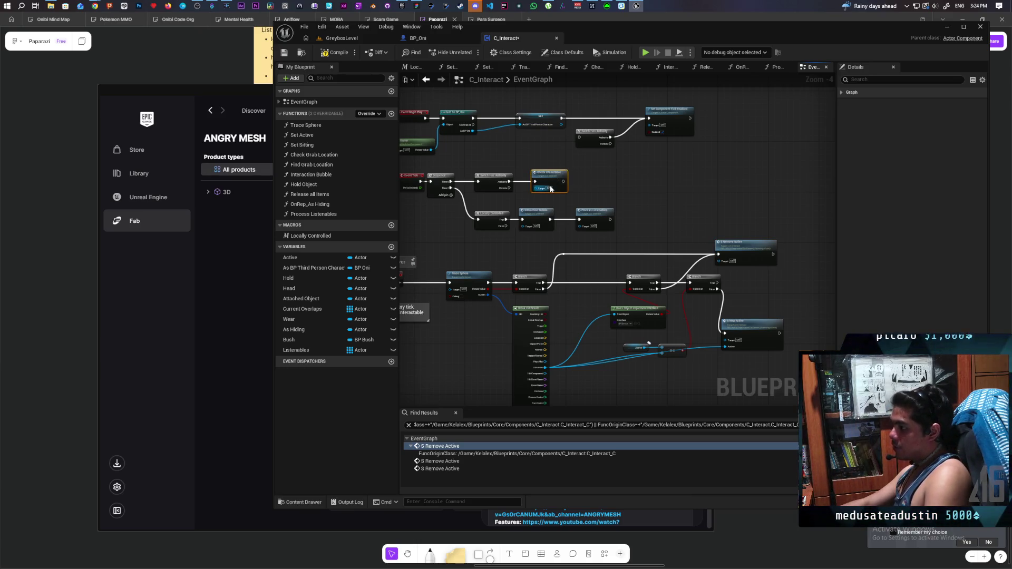
{"action": "left_click", "coordinate": [663, 227]}
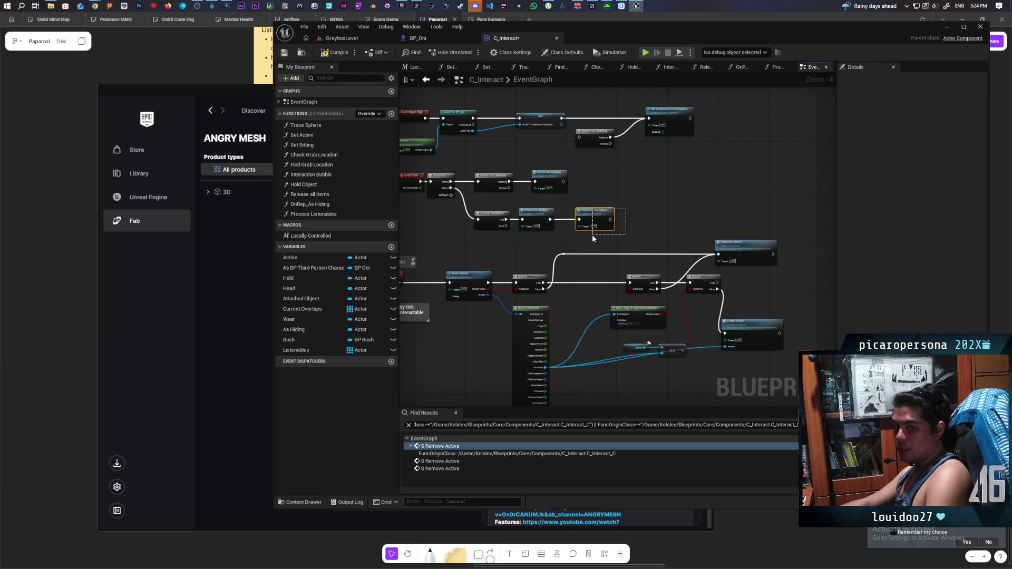
{"action": "left_click_drag", "start_coordinate": [592, 236], "coordinate": [592, 236]}
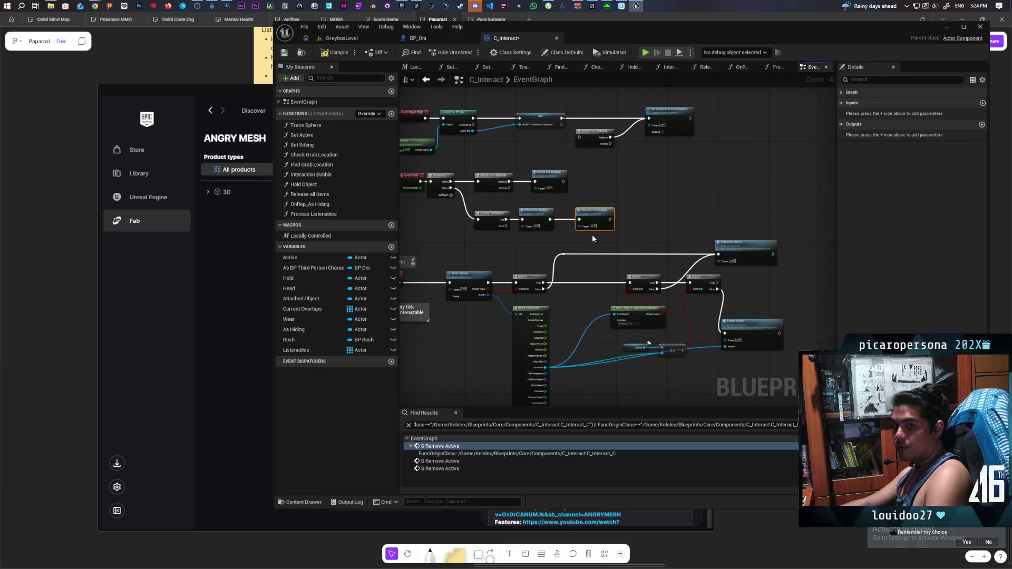
{"action": "left_click", "coordinate": [633, 242]}
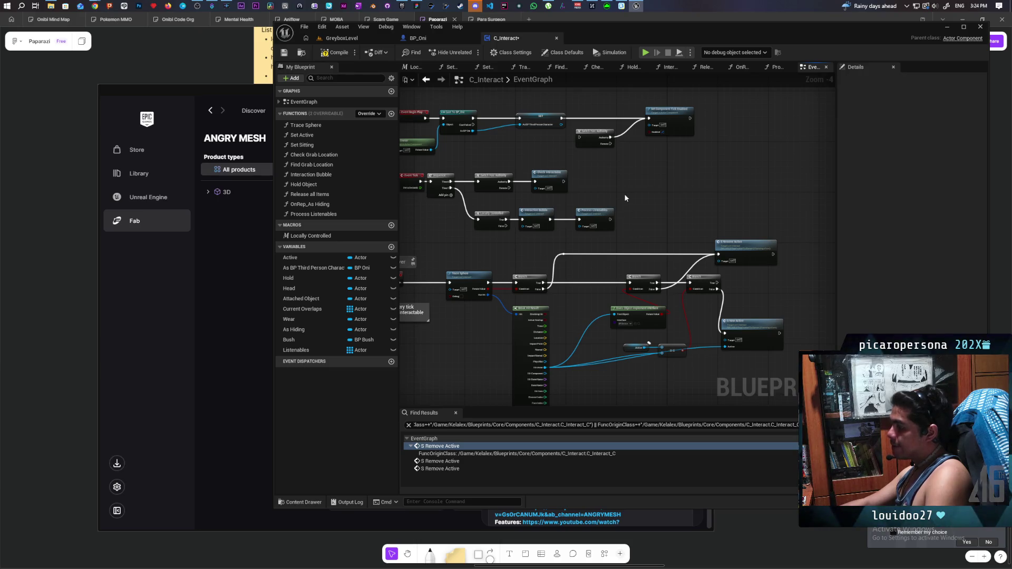
{"action": "scroll", "coordinate": [627, 190], "scroll_direction": "up", "scroll_amount": 3}
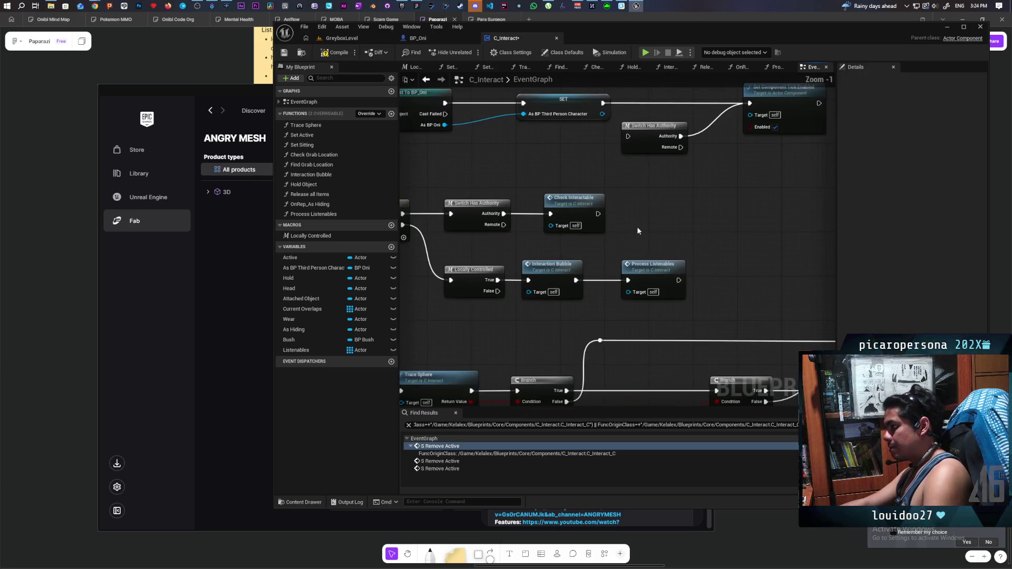
{"action": "scroll", "coordinate": [633, 166], "scroll_direction": "down", "scroll_amount": 1}
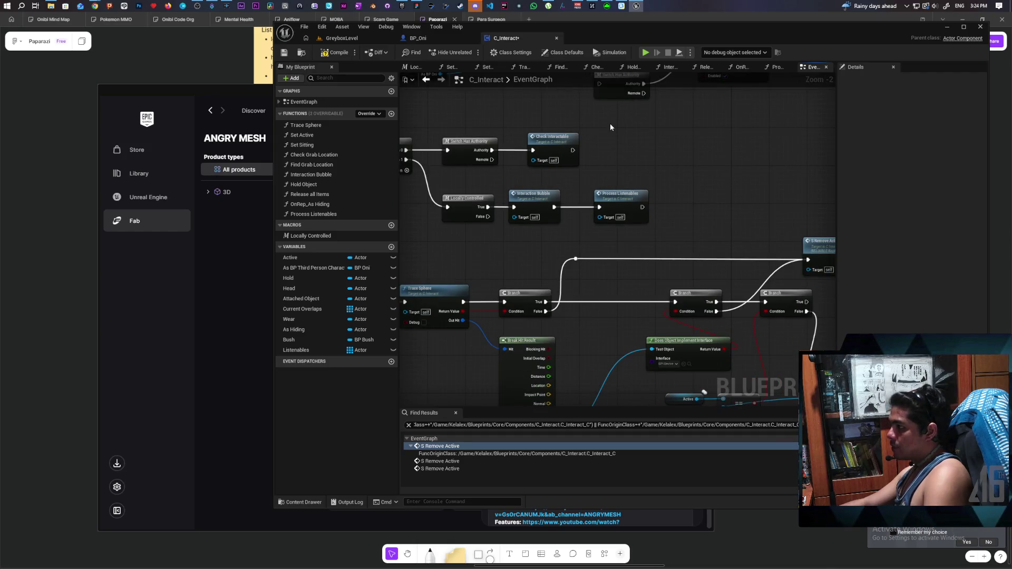
{"action": "mouse_move", "coordinate": [599, 160]}
{"action": "left_mouse_down"}
{"action": "mouse_move", "coordinate": [527, 163]}
{"action": "mouse_move", "coordinate": [591, 174]}
{"action": "mouse_move", "coordinate": [611, 201]}
{"action": "mouse_move", "coordinate": [651, 146]}
{"action": "left_mouse_up"}
{"action": "scroll", "coordinate": [656, 150], "scroll_direction": "down", "scroll_amount": 2}
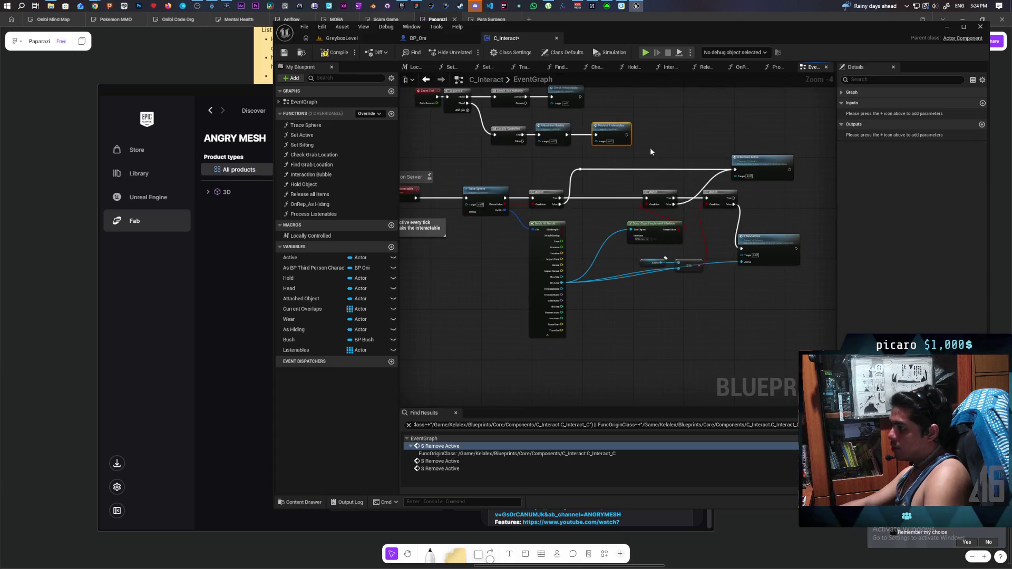
{"action": "left_click_drag", "start_coordinate": [530, 151], "coordinate": [560, 211]}
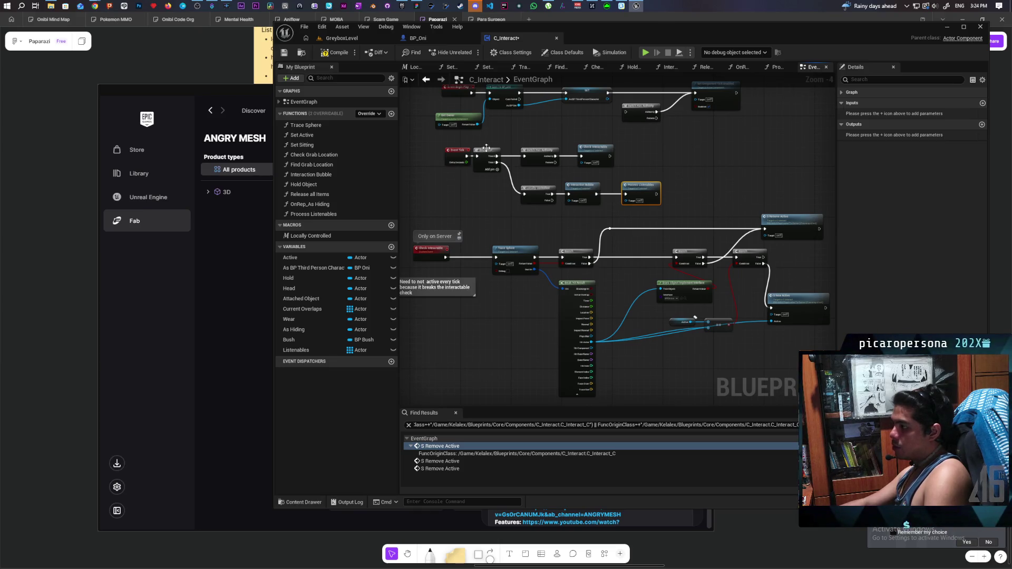
{"action": "left_click_drag", "start_coordinate": [491, 141], "coordinate": [664, 202]}
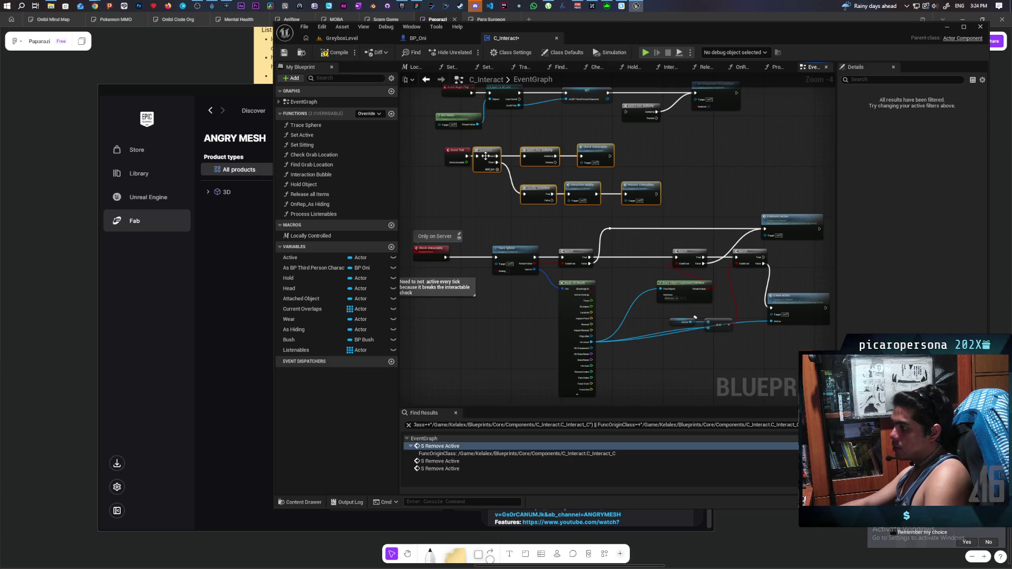
{"action": "left_click_drag", "start_coordinate": [487, 154], "coordinate": [502, 152]}
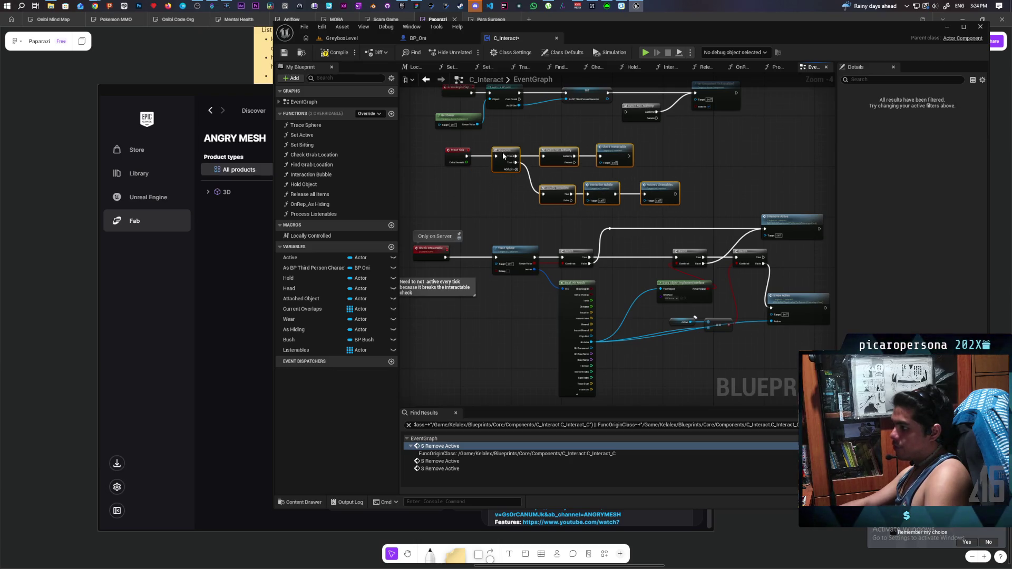
{"action": "left_click", "coordinate": [481, 185]}
Step: Reselect the S Remove Active call node and bring the Trace Sphere and Branch nodes into view
{"action": "mouse_move", "coordinate": [478, 210]}
{"action": "left_mouse_down"}
{"action": "mouse_move", "coordinate": [522, 205]}
{"action": "mouse_move", "coordinate": [542, 188]}
{"action": "mouse_move", "coordinate": [533, 183]}
{"action": "mouse_move", "coordinate": [519, 253]}
{"action": "mouse_move", "coordinate": [504, 214]}
{"action": "left_mouse_up"}
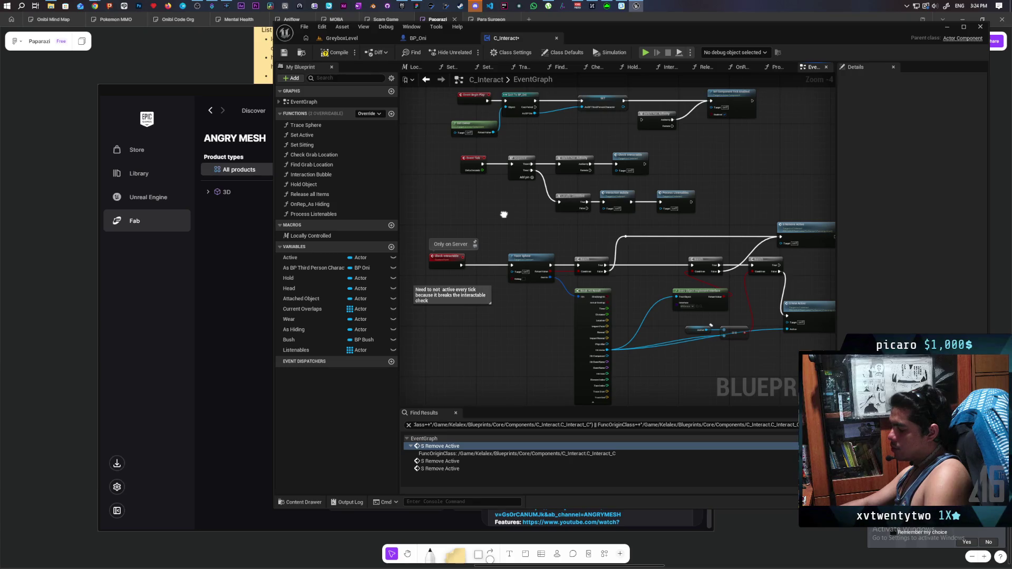
{"action": "left_click_drag", "start_coordinate": [504, 215], "coordinate": [436, 197]}
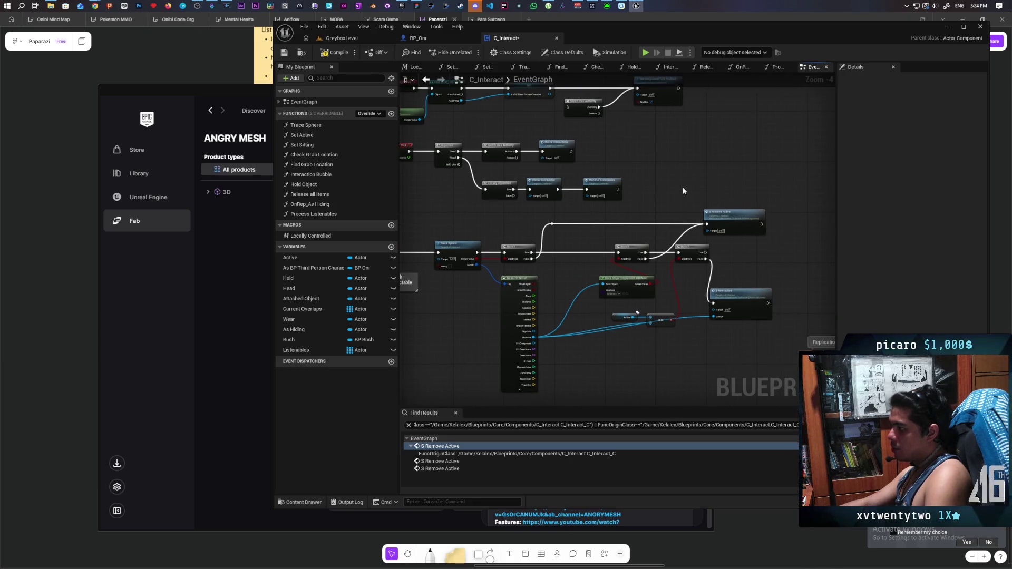
{"action": "left_click_drag", "start_coordinate": [682, 188], "coordinate": [663, 164]}
{"action": "scroll", "coordinate": [663, 166], "scroll_direction": "up", "scroll_amount": 1}
{"action": "mouse_move", "coordinate": [584, 169]}
{"action": "left_mouse_down"}
{"action": "mouse_move", "coordinate": [632, 189]}
{"action": "mouse_move", "coordinate": [592, 195]}
{"action": "mouse_move", "coordinate": [667, 198]}
{"action": "left_mouse_up"}
{"action": "left_click_drag", "start_coordinate": [589, 208], "coordinate": [492, 205]}
{"action": "mouse_move", "coordinate": [726, 173]}
{"action": "left_mouse_down"}
{"action": "mouse_move", "coordinate": [759, 250]}
{"action": "mouse_move", "coordinate": [792, 263]}
{"action": "left_mouse_up"}
{"action": "mouse_move", "coordinate": [555, 269]}
{"action": "left_mouse_down"}
{"action": "mouse_move", "coordinate": [723, 262]}
{"action": "mouse_move", "coordinate": [655, 250]}
{"action": "mouse_move", "coordinate": [722, 251]}
{"action": "mouse_move", "coordinate": [641, 250]}
{"action": "mouse_move", "coordinate": [639, 271]}
{"action": "mouse_move", "coordinate": [680, 271]}
{"action": "mouse_move", "coordinate": [495, 272]}
{"action": "left_mouse_up"}
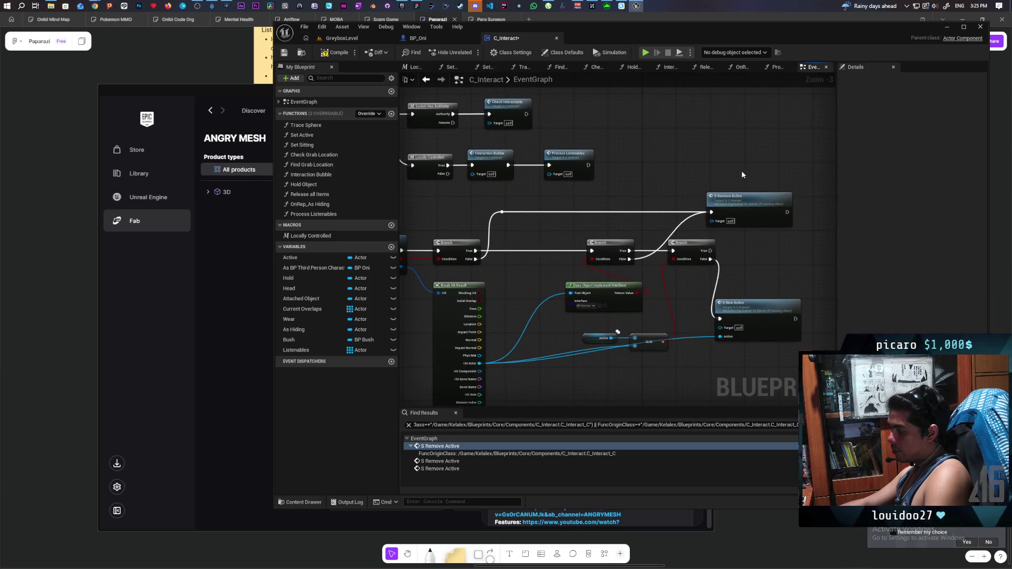
{"action": "left_click_drag", "start_coordinate": [810, 253], "coordinate": [809, 251]}
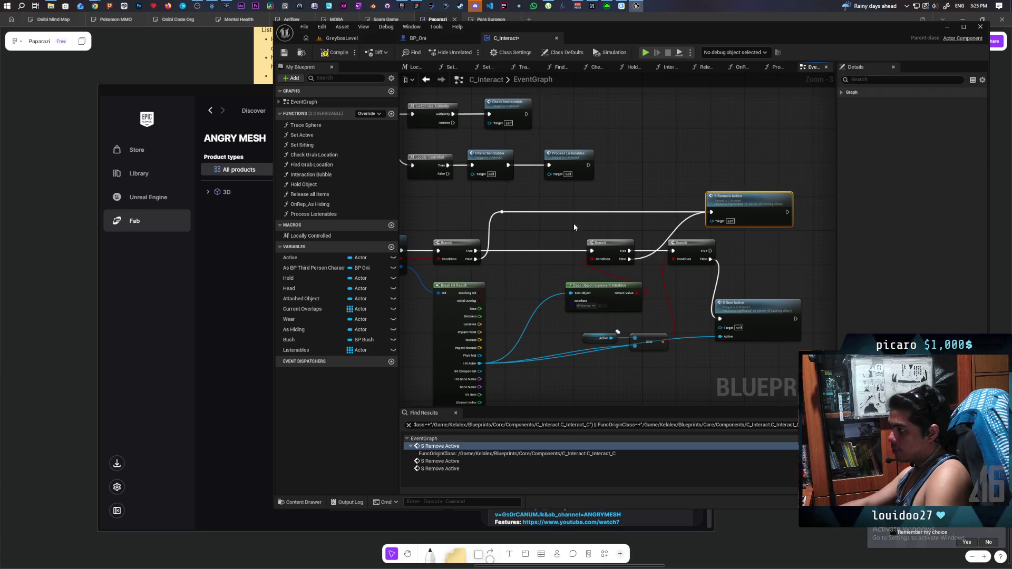
{"action": "left_click_drag", "start_coordinate": [572, 226], "coordinate": [744, 228]}
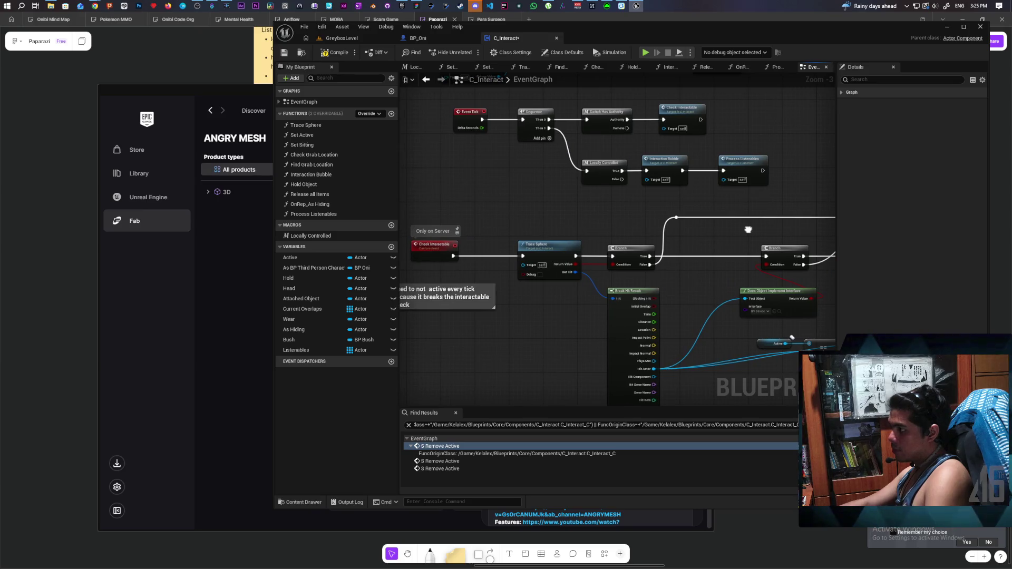
{"action": "mouse_move", "coordinate": [748, 229]}
{"action": "left_mouse_down"}
{"action": "mouse_move", "coordinate": [729, 246]}
{"action": "mouse_move", "coordinate": [592, 268]}
{"action": "left_mouse_up"}
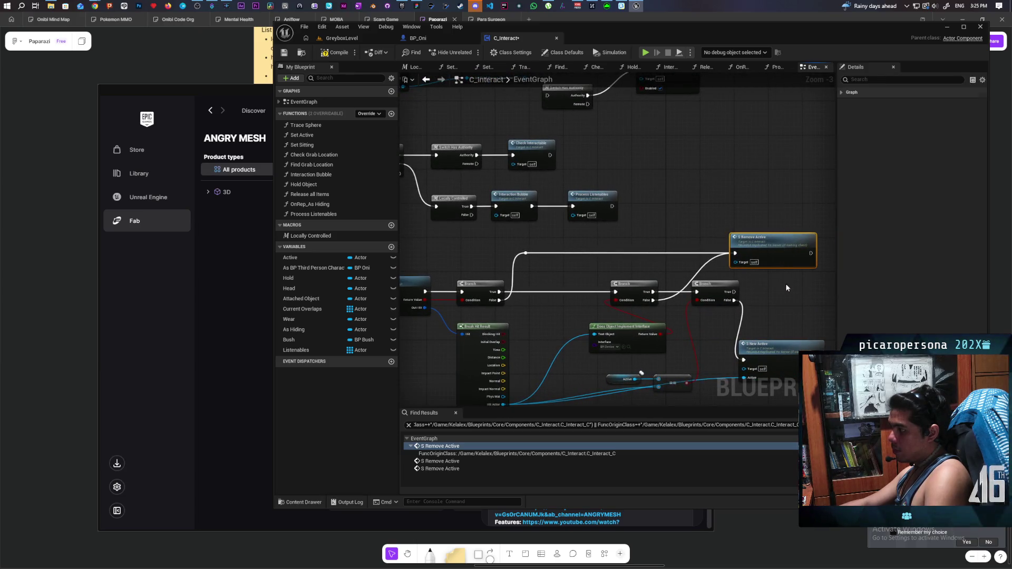
{"action": "mouse_move", "coordinate": [692, 236]}
{"action": "left_mouse_down"}
{"action": "mouse_move", "coordinate": [738, 211]}
{"action": "mouse_move", "coordinate": [724, 173]}
{"action": "mouse_move", "coordinate": [674, 213]}
{"action": "mouse_move", "coordinate": [660, 210]}
{"action": "left_mouse_up"}
{"action": "left_click_drag", "start_coordinate": [737, 149], "coordinate": [662, 207]}
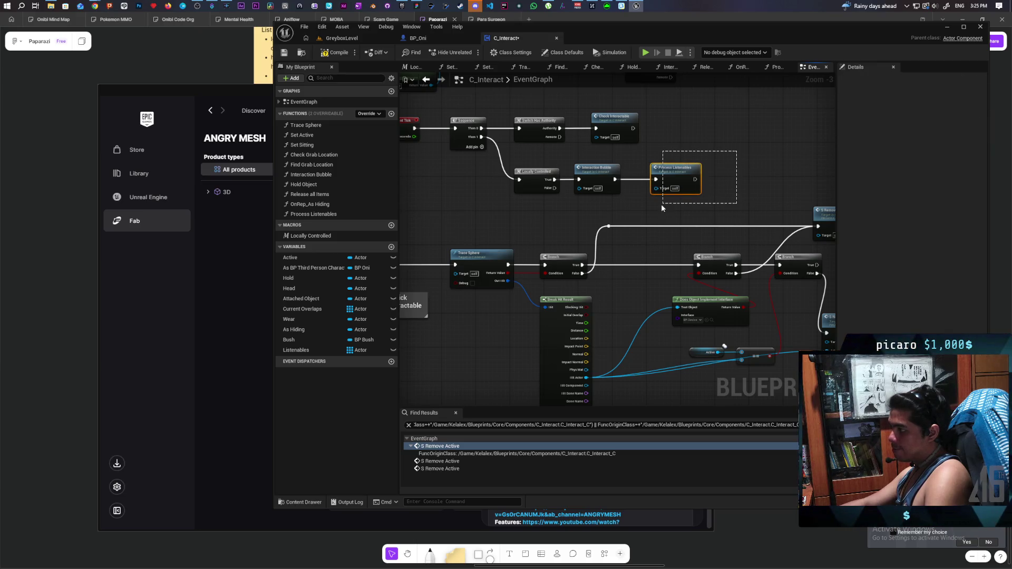
{"action": "left_click_drag", "start_coordinate": [662, 207], "coordinate": [682, 208]}
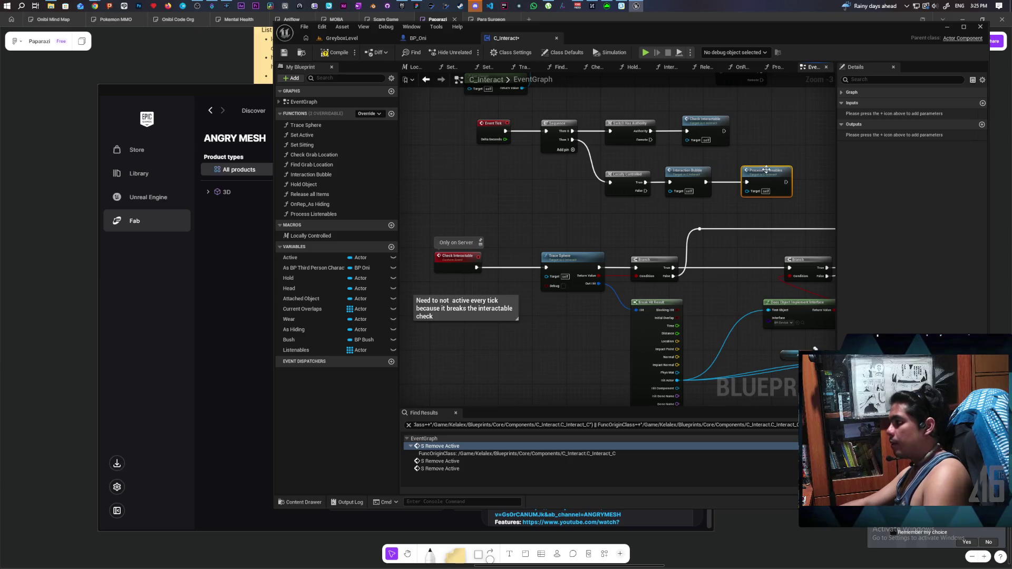
{"action": "left_click", "coordinate": [639, 218]}
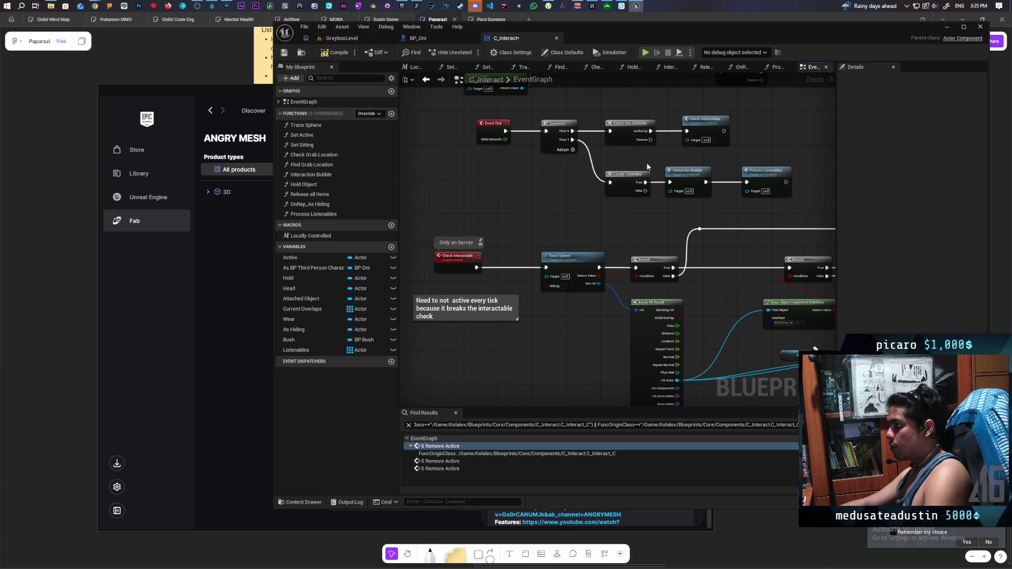
{"action": "left_click_drag", "start_coordinate": [713, 156], "coordinate": [590, 165]}
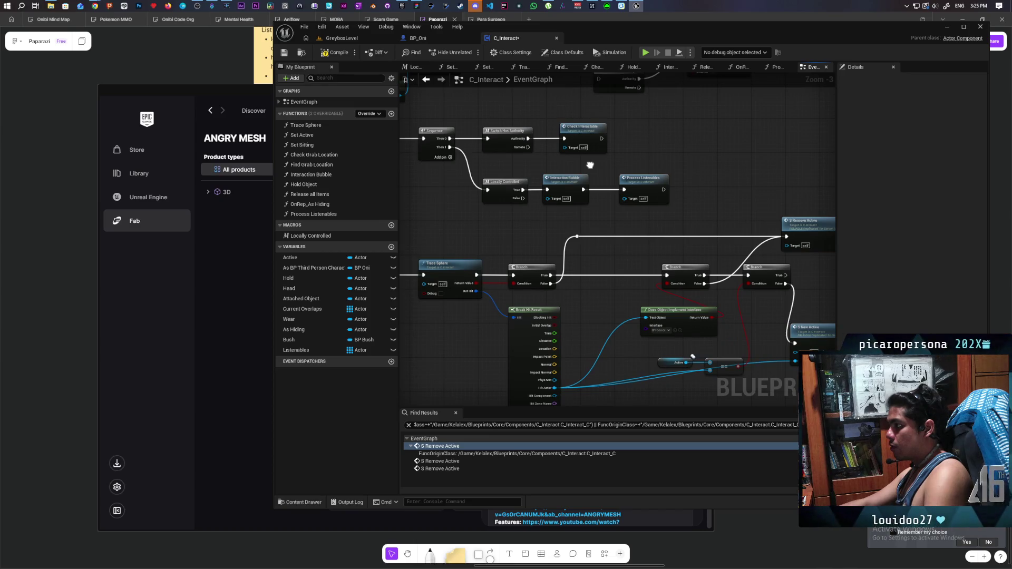
{"action": "left_click_drag", "start_coordinate": [590, 165], "coordinate": [623, 176]}
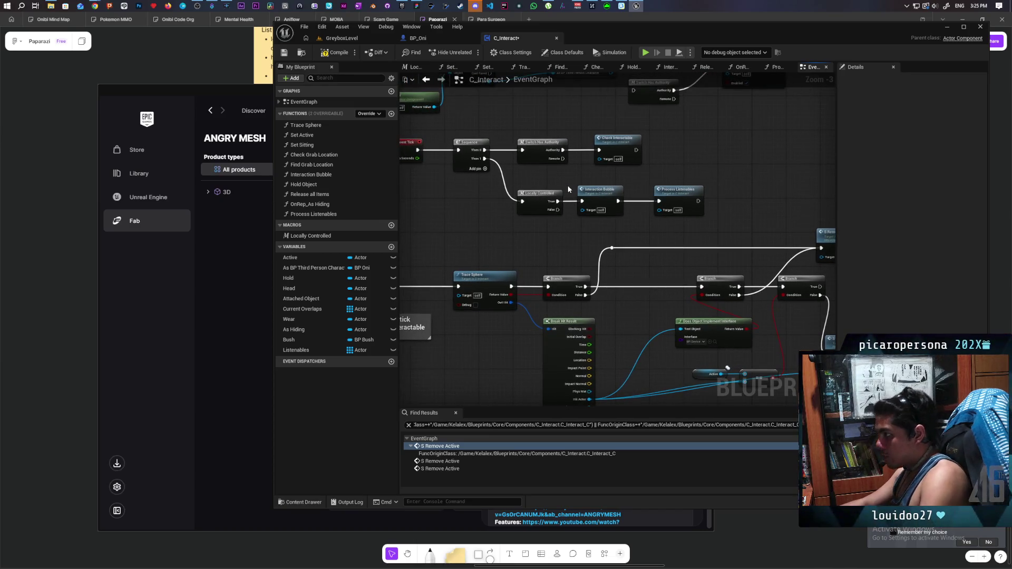
{"action": "left_click_drag", "start_coordinate": [502, 144], "coordinate": [491, 196]}
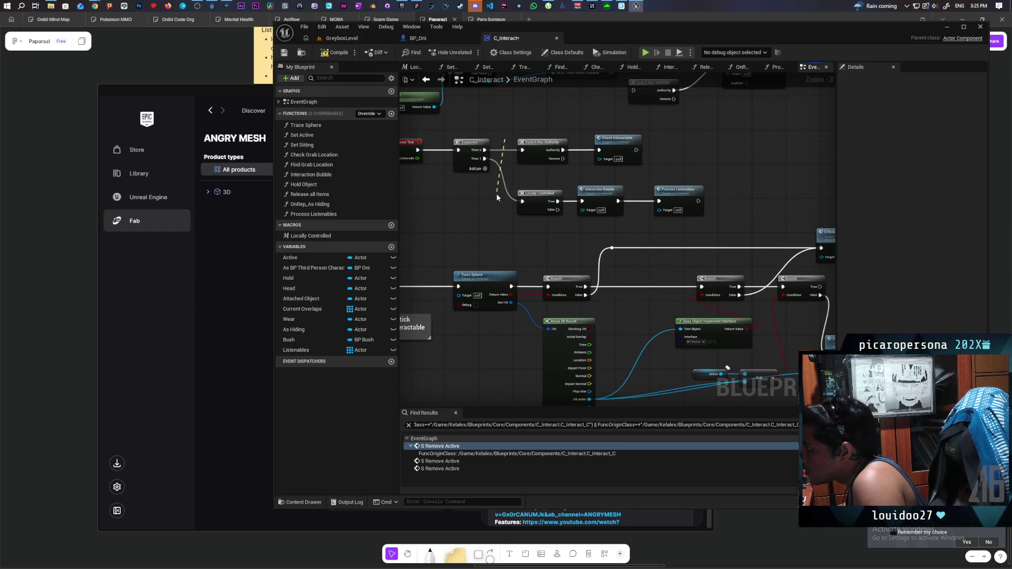
Step: Wire Sequence outputs to Locally Controlled and Switch Has Authority, rearrange the rows, and save
{"action": "left_click_drag", "start_coordinate": [484, 150], "coordinate": [522, 201]}
{"action": "mouse_move", "coordinate": [484, 158]}
{"action": "left_mouse_down"}
{"action": "mouse_move", "coordinate": [523, 167]}
{"action": "mouse_move", "coordinate": [522, 150]}
{"action": "mouse_move", "coordinate": [615, 158]}
{"action": "mouse_move", "coordinate": [600, 227]}
{"action": "mouse_move", "coordinate": [614, 227]}
{"action": "left_mouse_up"}
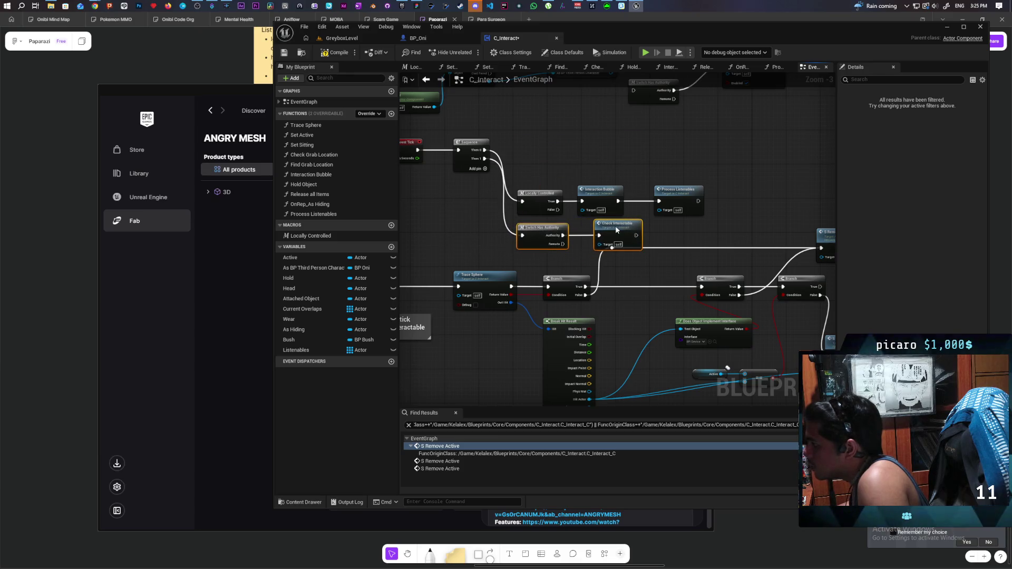
{"action": "left_click_drag", "start_coordinate": [531, 156], "coordinate": [676, 230]}
{"action": "left_click_drag", "start_coordinate": [612, 230], "coordinate": [612, 178]}
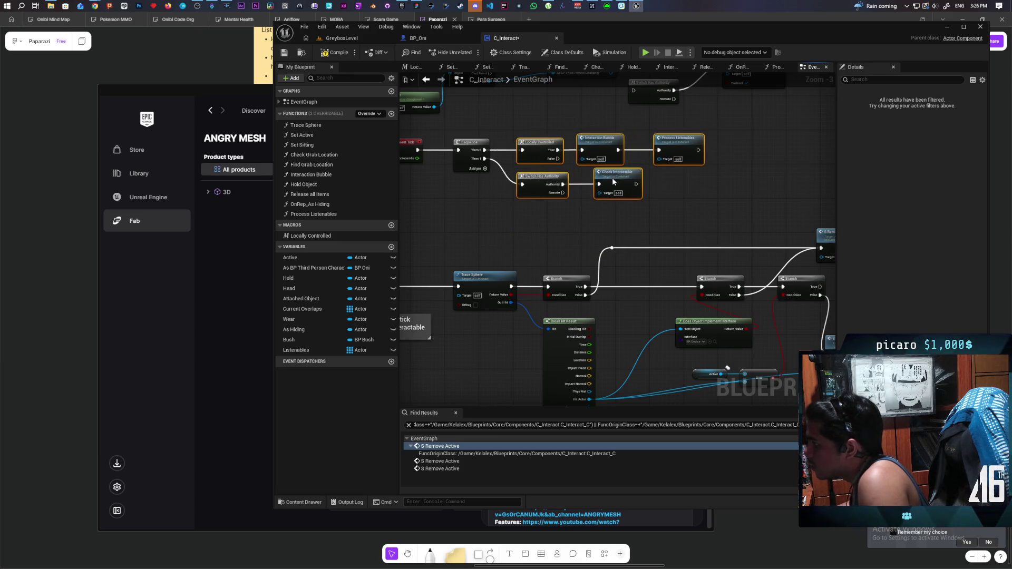
{"action": "left_click", "coordinate": [542, 220]}
{"action": "mouse_move", "coordinate": [543, 222]}
{"action": "left_mouse_down"}
{"action": "mouse_move", "coordinate": [626, 178]}
{"action": "mouse_move", "coordinate": [626, 191]}
{"action": "left_mouse_up"}
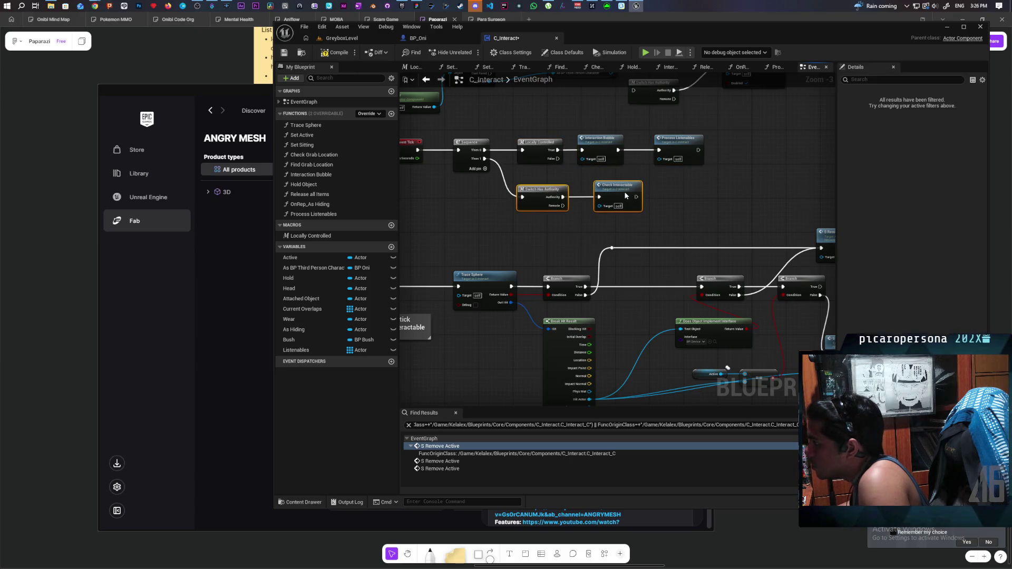
{"action": "left_click", "coordinate": [694, 204]}
{"action": "key", "text": "ctrl+s"}
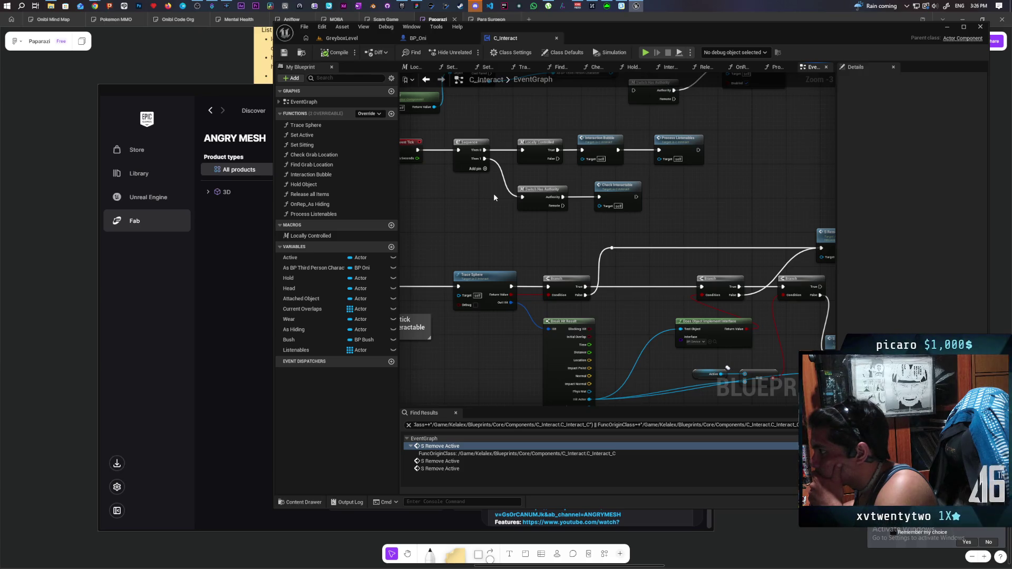
Step: Position Check Interactable directly under the Interaction Bubble node, then widen the view
{"action": "left_click_drag", "start_coordinate": [677, 189], "coordinate": [622, 220]}
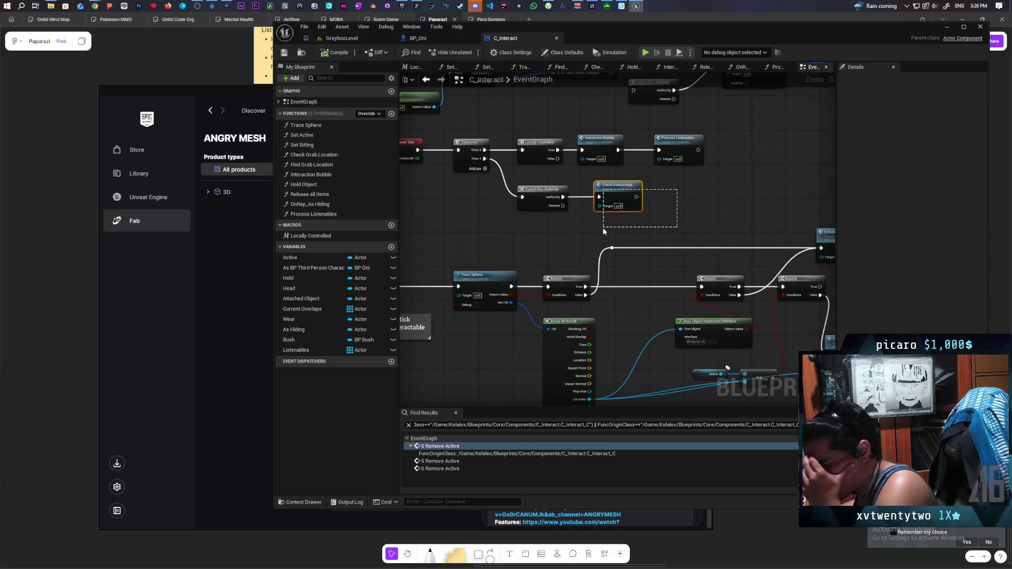
{"action": "left_click_drag", "start_coordinate": [603, 226], "coordinate": [647, 220]}
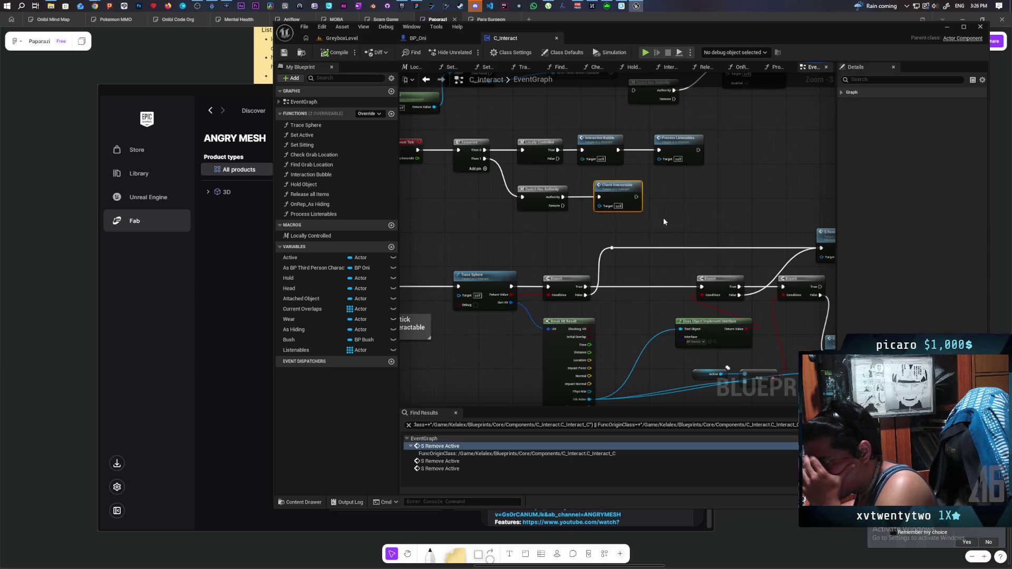
{"action": "left_click_drag", "start_coordinate": [600, 157], "coordinate": [601, 156]}
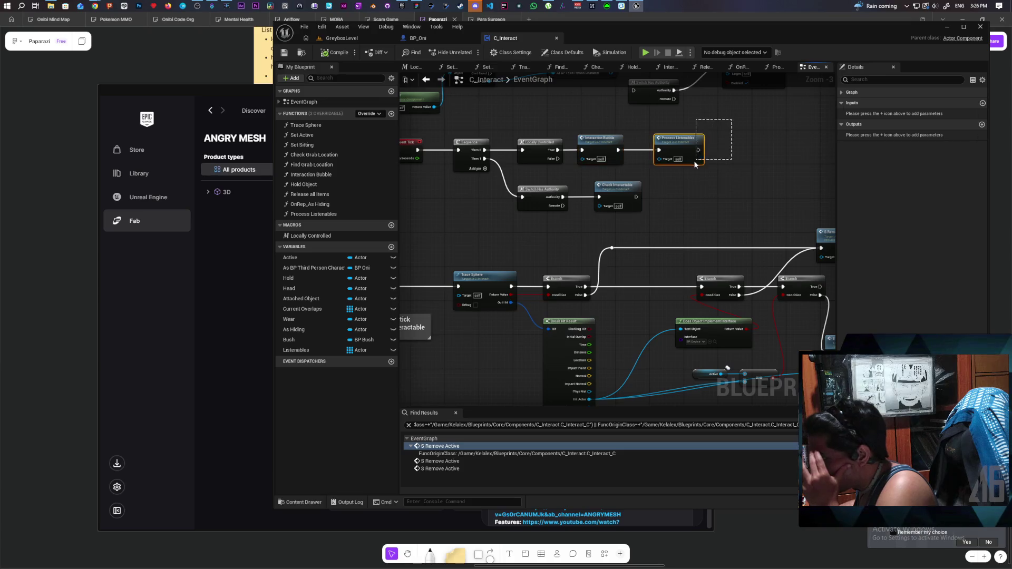
{"action": "left_click_drag", "start_coordinate": [695, 163], "coordinate": [694, 164]}
{"action": "left_click", "coordinate": [623, 191]}
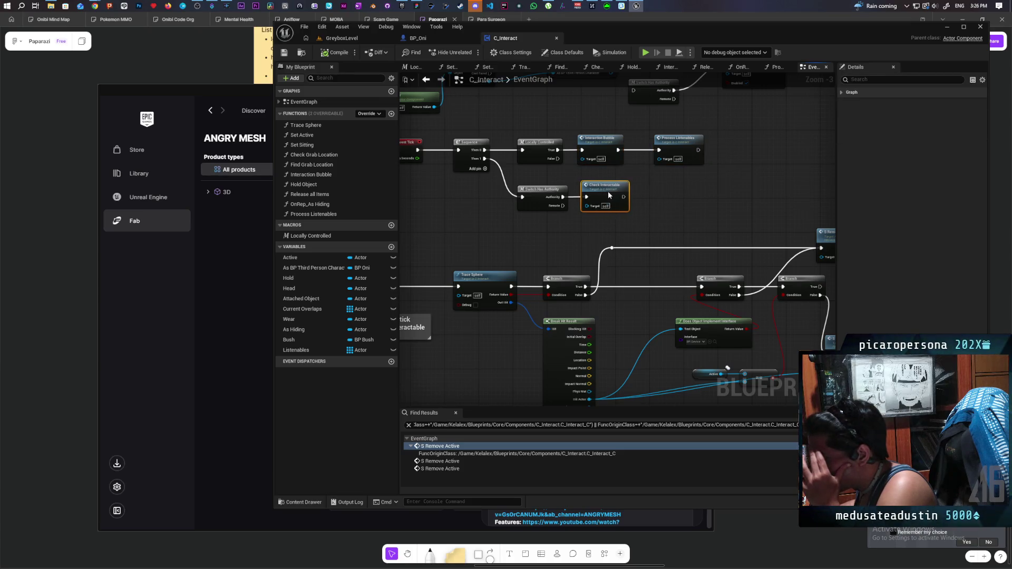
{"action": "left_click", "coordinate": [657, 200]}
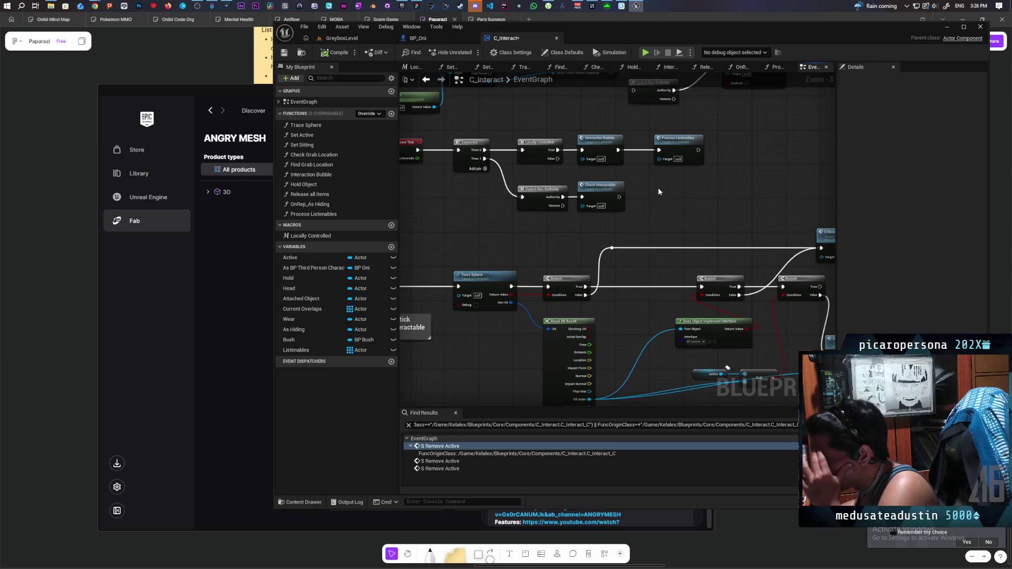
{"action": "scroll", "coordinate": [659, 184], "scroll_direction": "down", "scroll_amount": 1}
{"action": "mouse_move", "coordinate": [659, 184]}
{"action": "left_mouse_down"}
{"action": "mouse_move", "coordinate": [623, 124]}
{"action": "mouse_move", "coordinate": [714, 142]}
{"action": "mouse_move", "coordinate": [714, 156]}
{"action": "mouse_move", "coordinate": [655, 159]}
{"action": "left_mouse_up"}
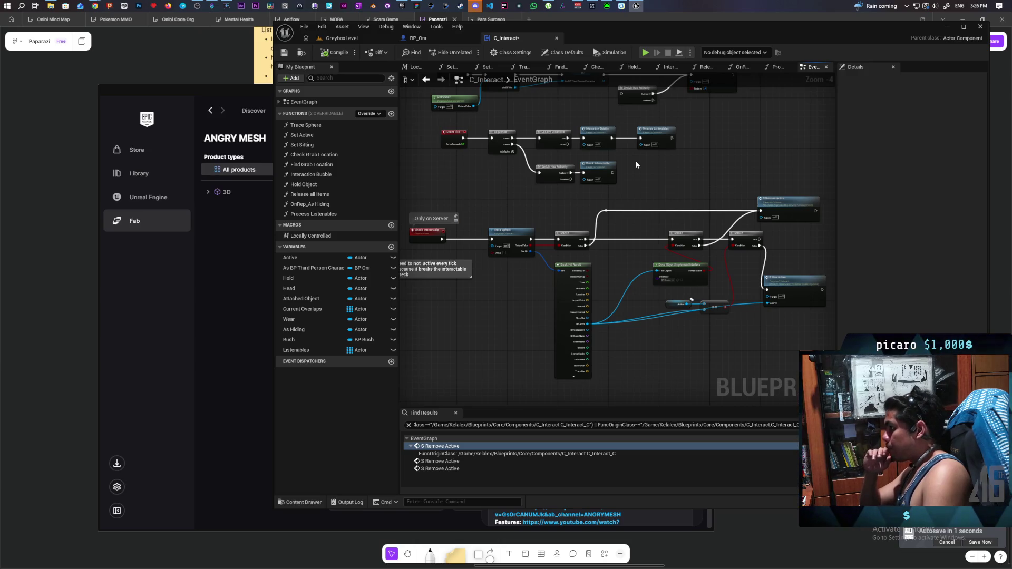
{"action": "left_click_drag", "start_coordinate": [712, 126], "coordinate": [649, 169]}
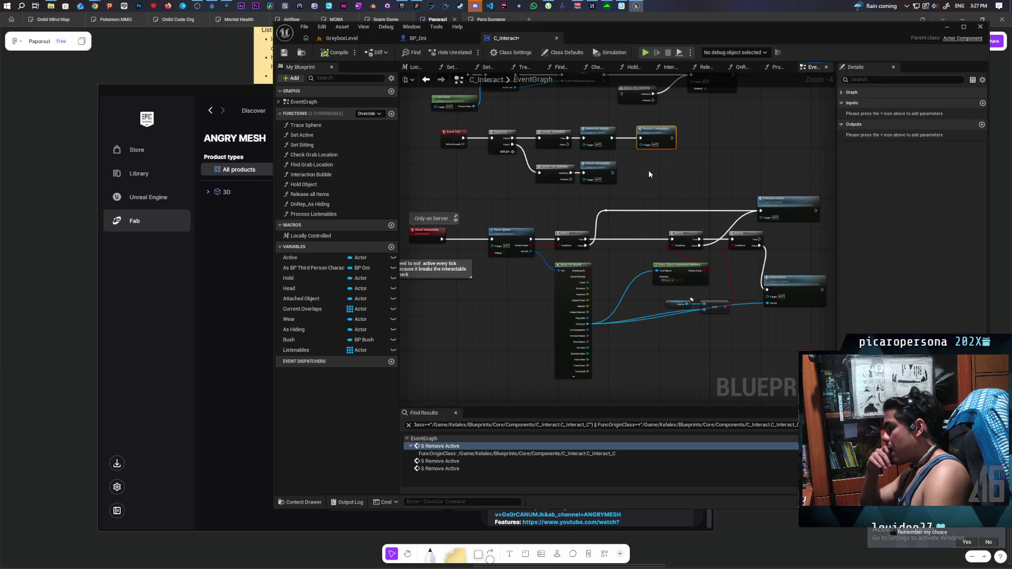
{"action": "left_click", "coordinate": [678, 131]}
{"action": "left_click_drag", "start_coordinate": [679, 131], "coordinate": [409, 141]}
{"action": "mouse_move", "coordinate": [689, 169]}
{"action": "left_mouse_down"}
{"action": "mouse_move", "coordinate": [466, 203]}
{"action": "mouse_move", "coordinate": [469, 189]}
{"action": "left_mouse_up"}
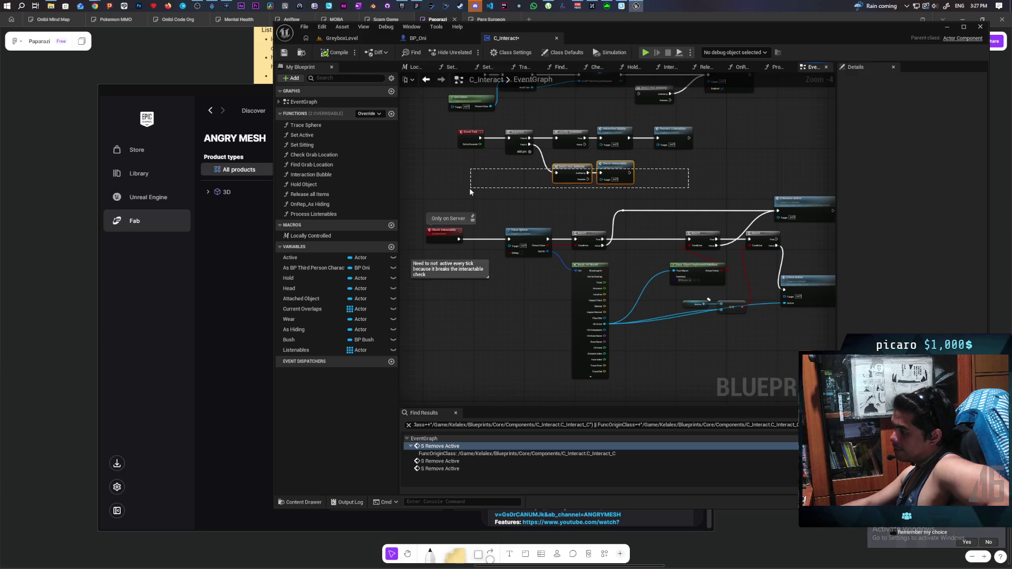
{"action": "left_click_drag", "start_coordinate": [470, 188], "coordinate": [470, 189]}
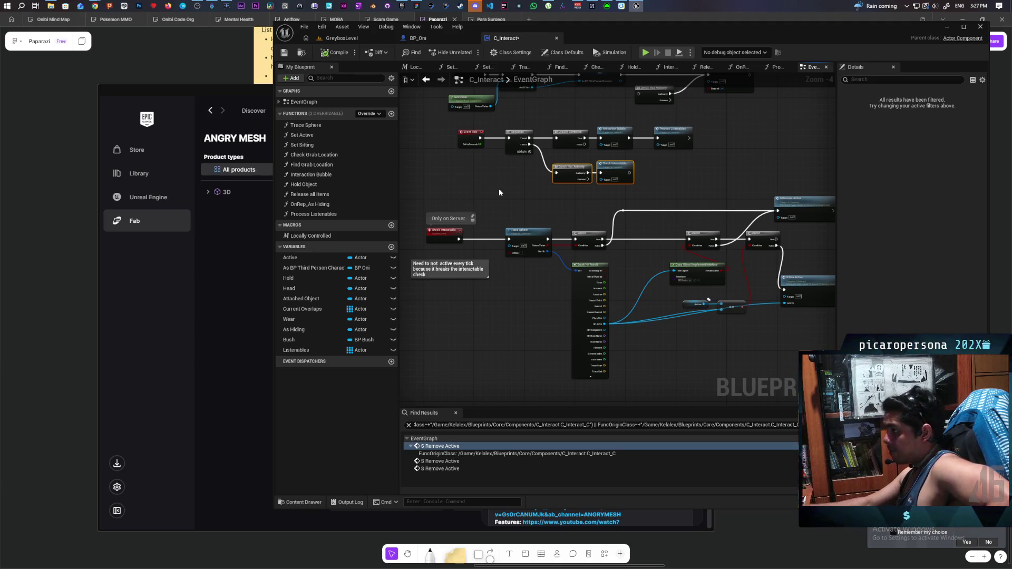
{"action": "scroll", "coordinate": [504, 186], "scroll_direction": "up", "scroll_amount": 1}
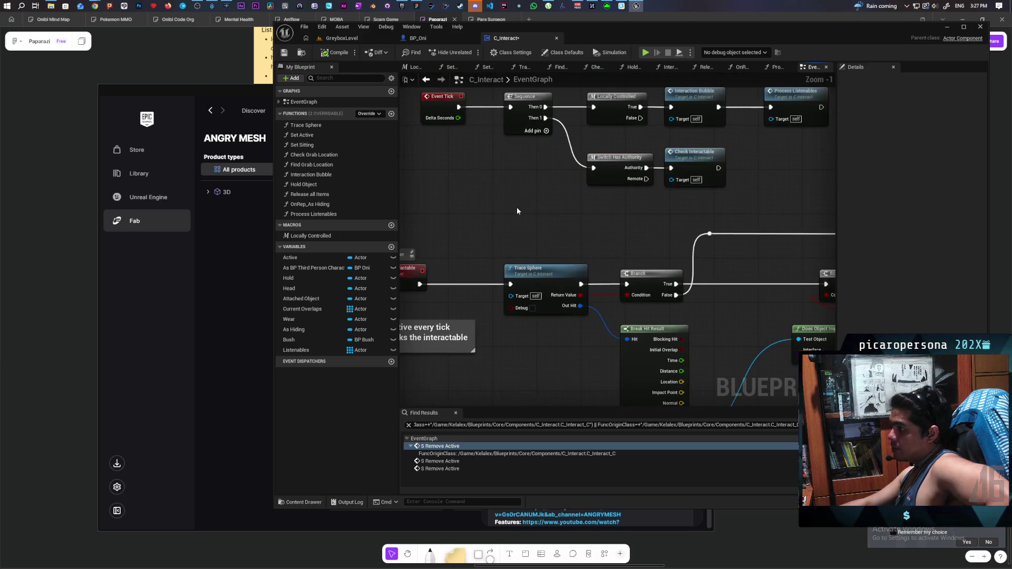
{"action": "left_click_drag", "start_coordinate": [498, 231], "coordinate": [495, 245]}
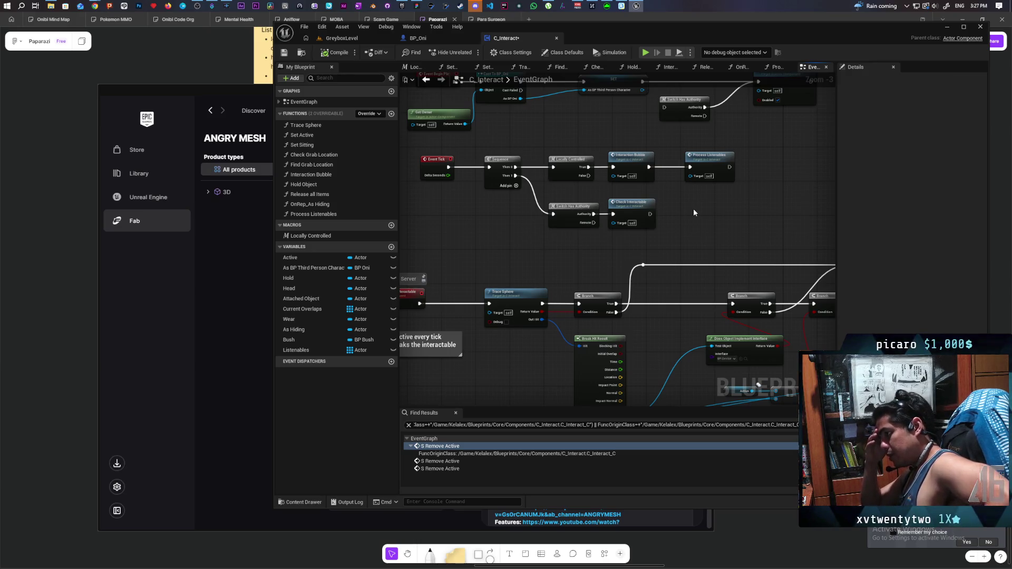
{"action": "mouse_move", "coordinate": [693, 213]}
{"action": "left_mouse_down"}
{"action": "mouse_move", "coordinate": [652, 148]}
{"action": "mouse_move", "coordinate": [653, 192]}
{"action": "left_mouse_up"}
{"action": "scroll", "coordinate": [694, 168], "scroll_direction": "down", "scroll_amount": 2}
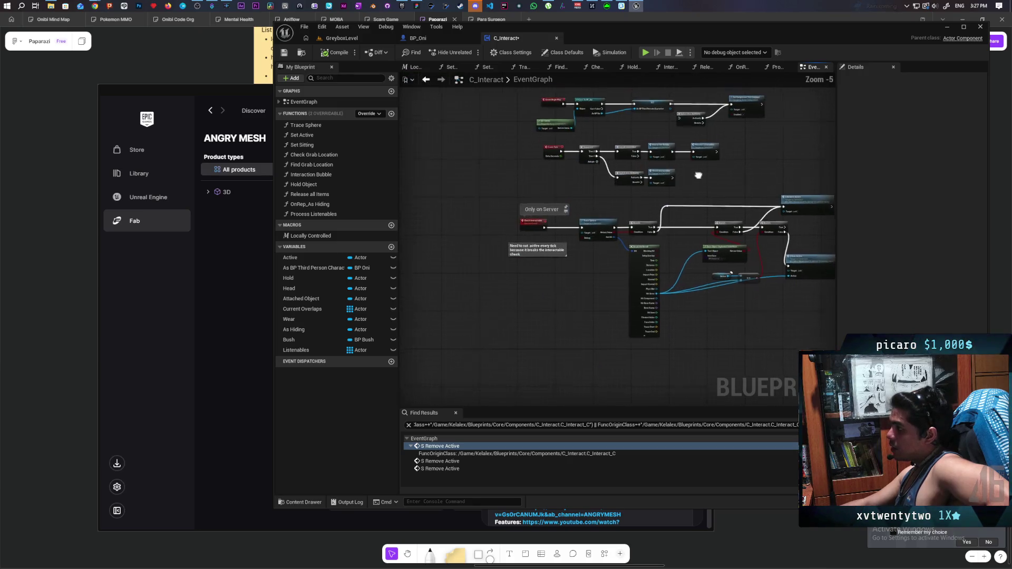
{"action": "scroll", "coordinate": [584, 220], "scroll_direction": "up", "scroll_amount": 2}
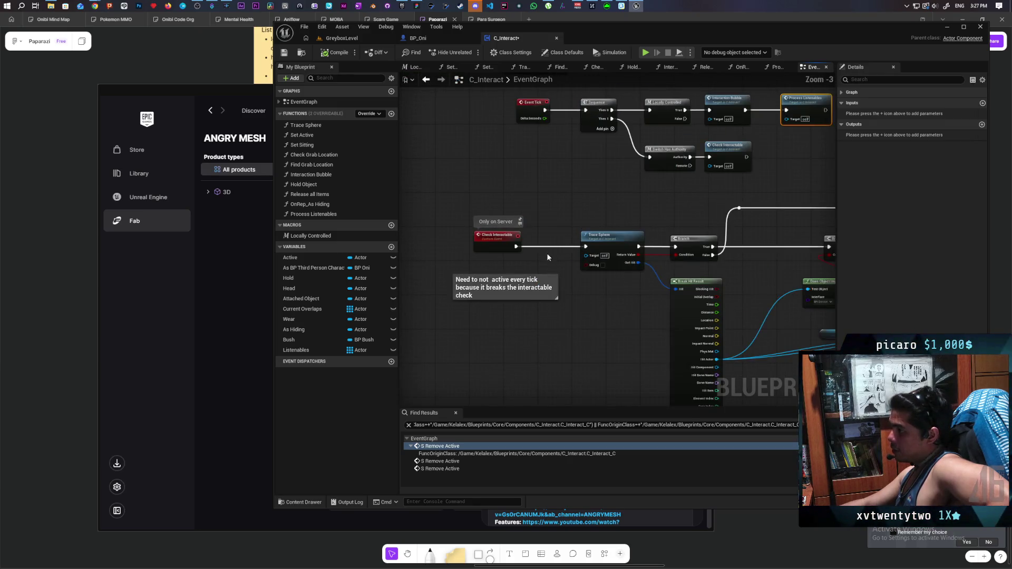
{"action": "left_click_drag", "start_coordinate": [571, 209], "coordinate": [540, 207]}
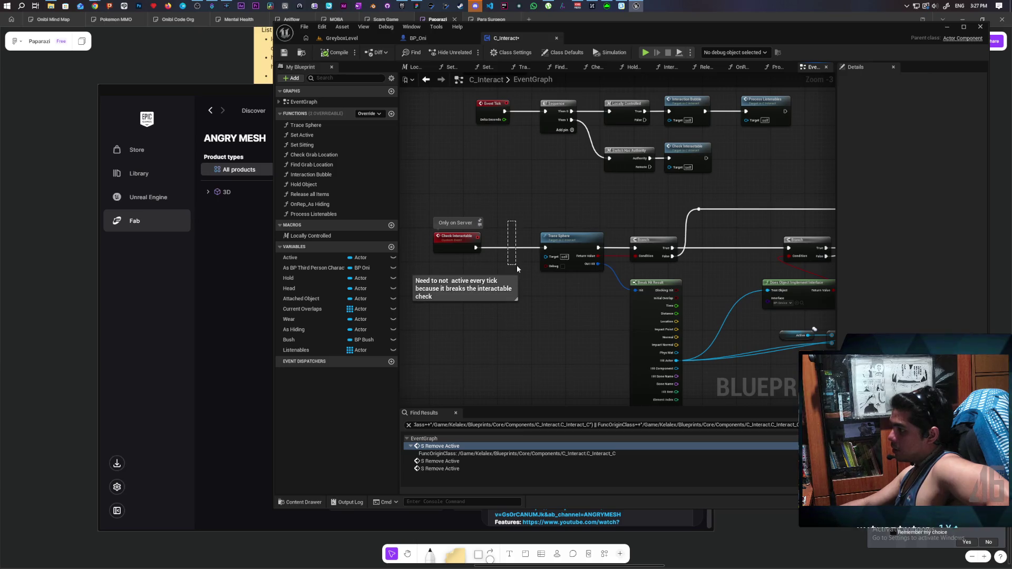
{"action": "left_click_drag", "start_coordinate": [517, 265], "coordinate": [517, 264]}
{"action": "mouse_move", "coordinate": [526, 213]}
{"action": "left_mouse_down"}
{"action": "mouse_move", "coordinate": [720, 305]}
{"action": "mouse_move", "coordinate": [791, 305]}
{"action": "left_mouse_up"}
{"action": "left_click", "coordinate": [656, 213]}
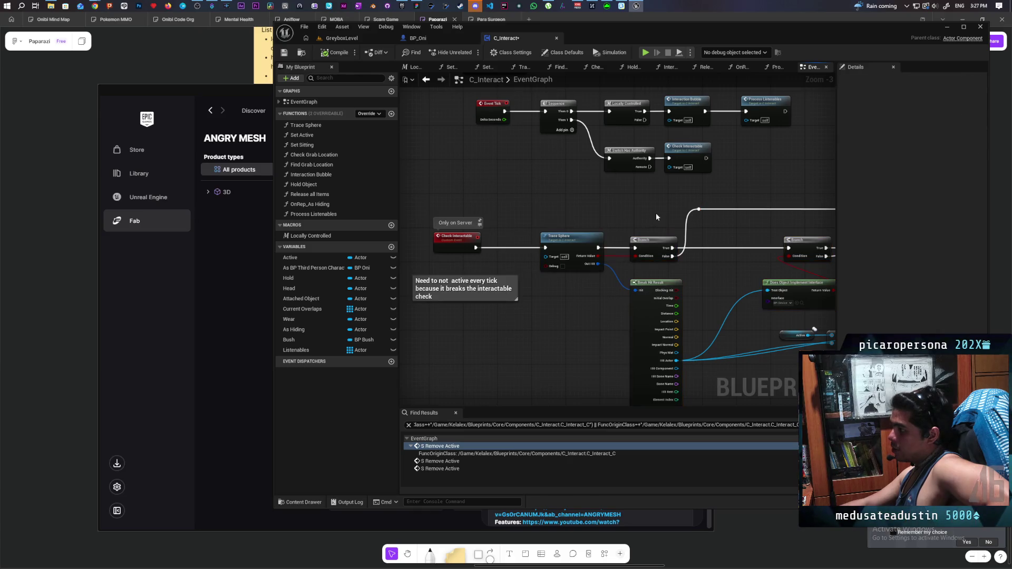
{"action": "scroll", "coordinate": [657, 208], "scroll_direction": "down", "scroll_amount": 2}
{"action": "left_click_drag", "start_coordinate": [555, 204], "coordinate": [749, 316]}
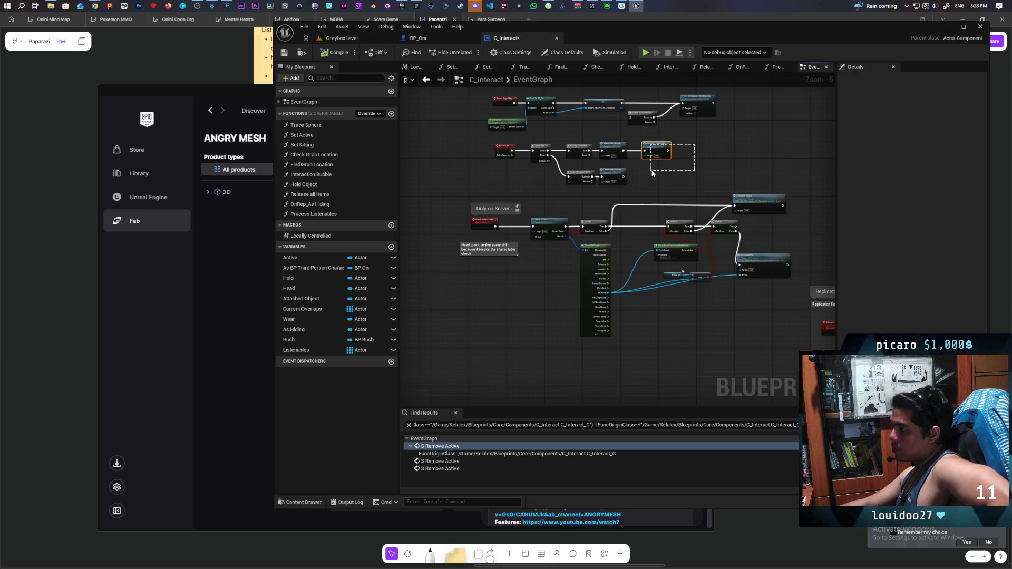
{"action": "left_click_drag", "start_coordinate": [653, 174], "coordinate": [653, 174]}
{"action": "scroll", "coordinate": [653, 174], "scroll_direction": "up", "scroll_amount": 1}
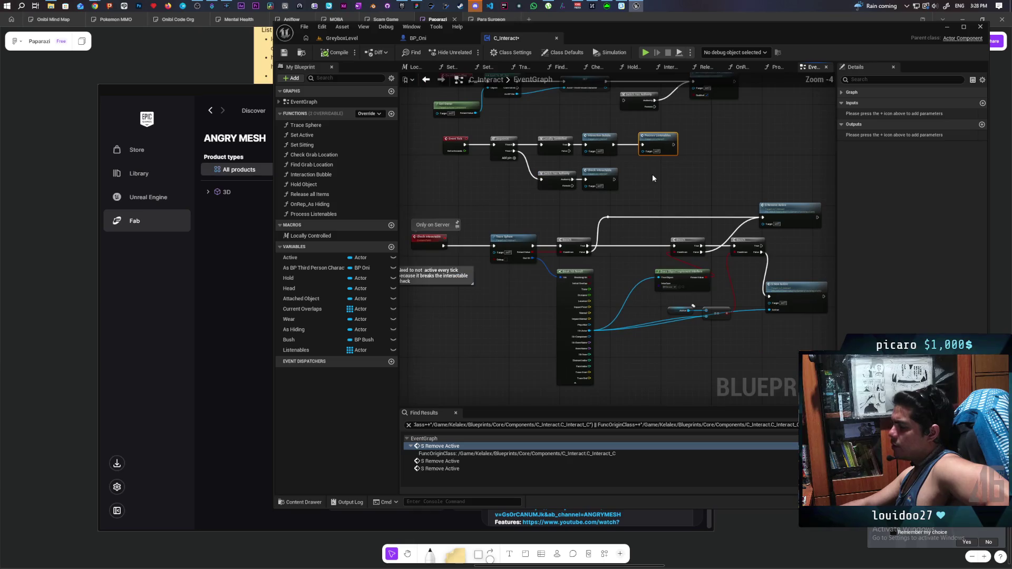
{"action": "left_click", "coordinate": [605, 200]}
{"action": "left_click_drag", "start_coordinate": [546, 195], "coordinate": [545, 194]}
{"action": "left_click", "coordinate": [645, 186]}
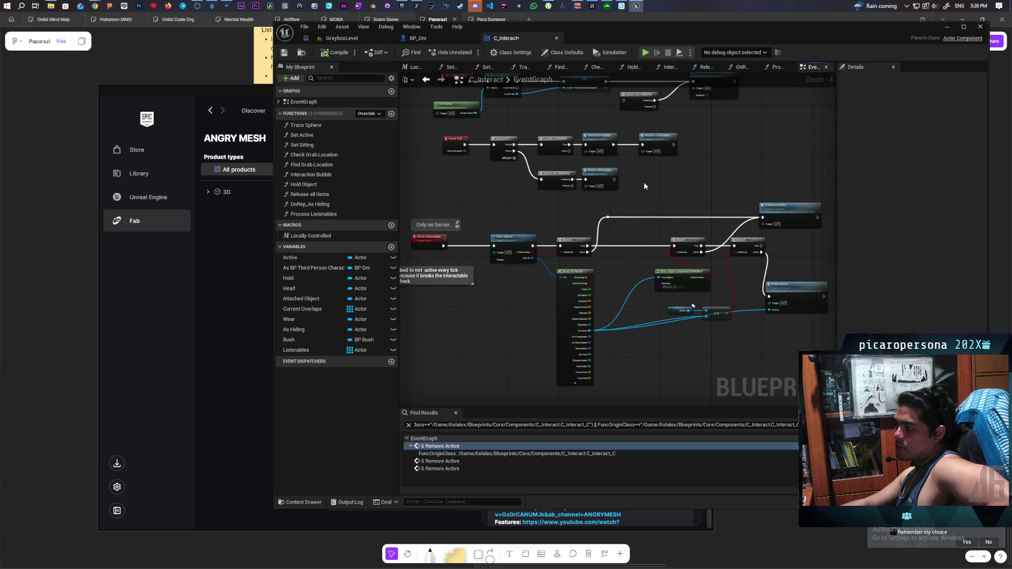
{"action": "left_click_drag", "start_coordinate": [663, 159], "coordinate": [688, 132]}
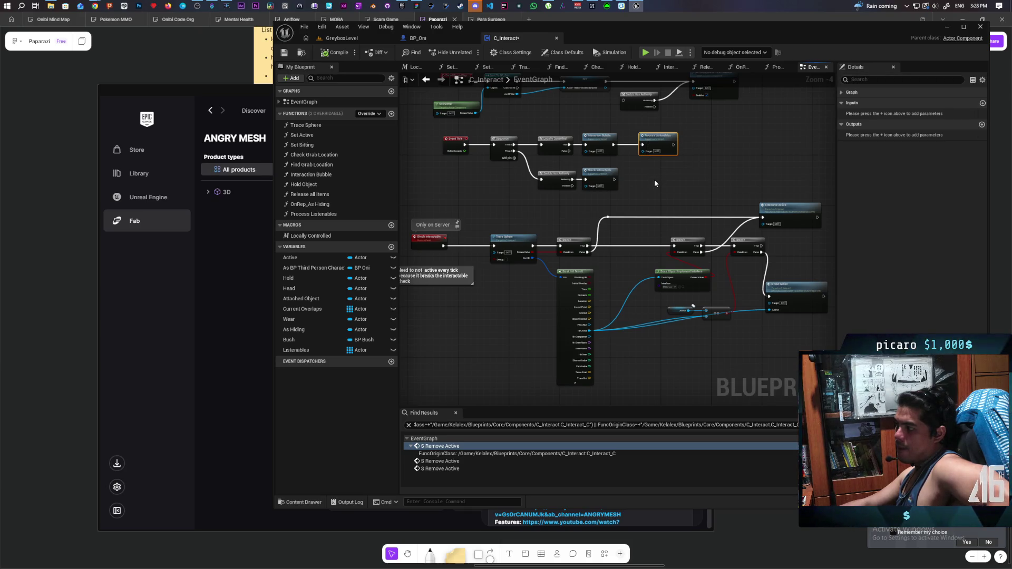
{"action": "double_click", "coordinate": [660, 144]}
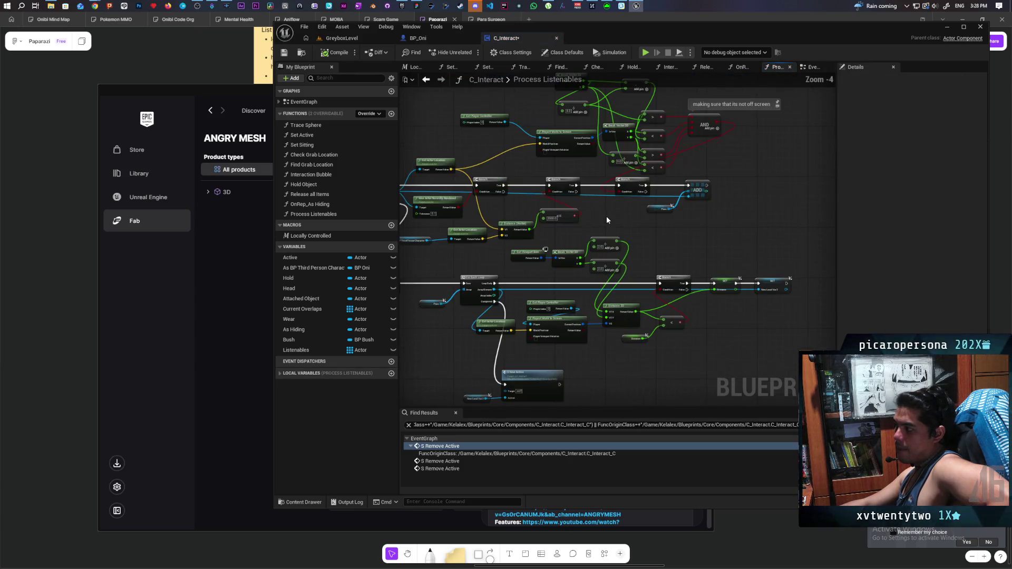
Step: Pan through Process Listenables from its entry node to the final remove-active call, then jump to S New Active
{"action": "mouse_move", "coordinate": [617, 235]}
{"action": "left_mouse_down"}
{"action": "mouse_move", "coordinate": [660, 228]}
{"action": "mouse_move", "coordinate": [694, 199]}
{"action": "mouse_move", "coordinate": [806, 184]}
{"action": "mouse_move", "coordinate": [713, 190]}
{"action": "mouse_move", "coordinate": [785, 174]}
{"action": "mouse_move", "coordinate": [678, 197]}
{"action": "mouse_move", "coordinate": [527, 171]}
{"action": "mouse_move", "coordinate": [756, 174]}
{"action": "left_mouse_up"}
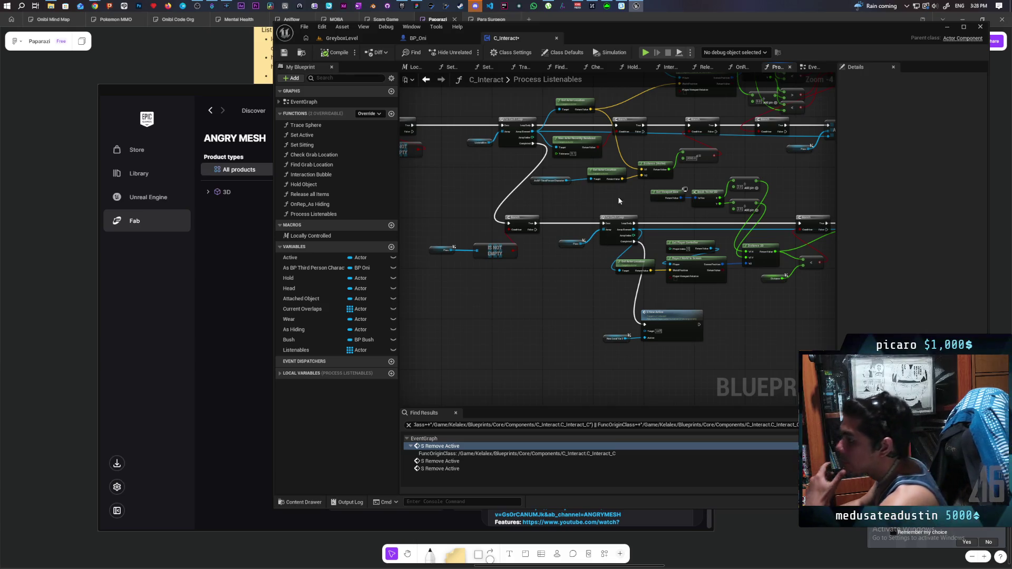
{"action": "left_click_drag", "start_coordinate": [521, 264], "coordinate": [555, 311]}
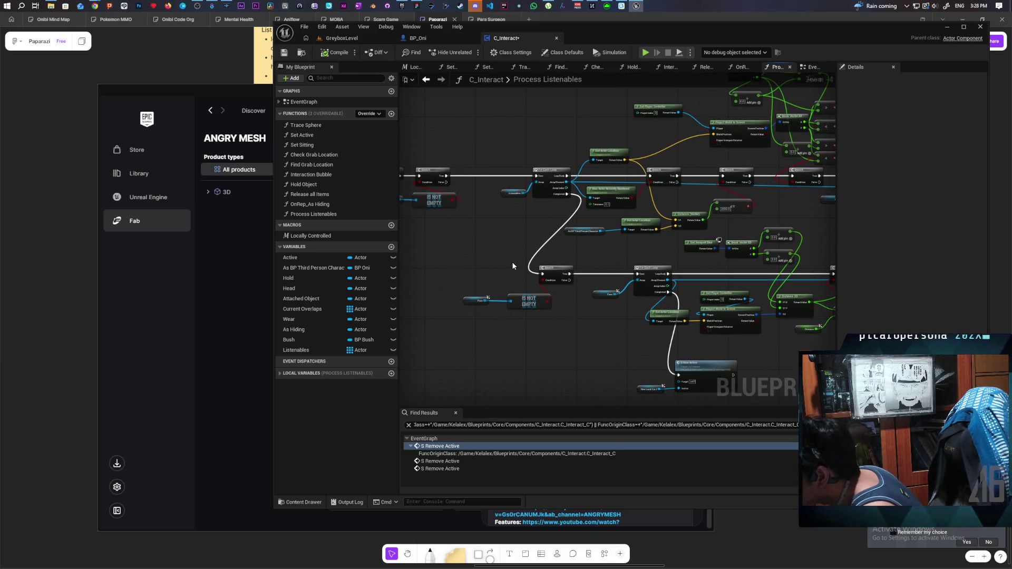
{"action": "mouse_move", "coordinate": [504, 260]}
{"action": "left_mouse_down"}
{"action": "mouse_move", "coordinate": [567, 292]}
{"action": "mouse_move", "coordinate": [528, 280]}
{"action": "mouse_move", "coordinate": [560, 276]}
{"action": "left_mouse_up"}
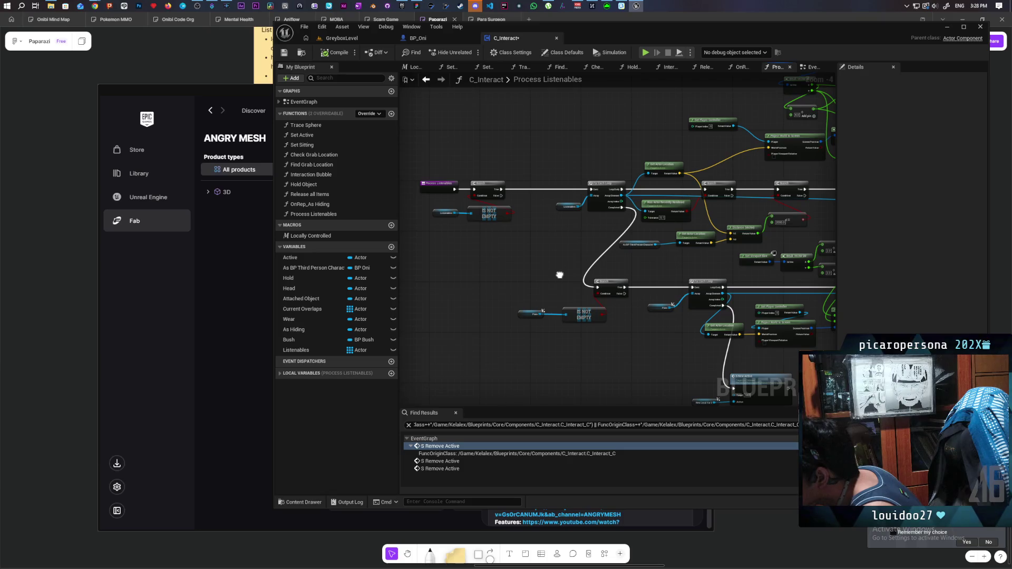
{"action": "mouse_move", "coordinate": [560, 275]}
{"action": "left_mouse_down"}
{"action": "mouse_move", "coordinate": [402, 283]}
{"action": "mouse_move", "coordinate": [553, 271]}
{"action": "mouse_move", "coordinate": [522, 242]}
{"action": "left_mouse_up"}
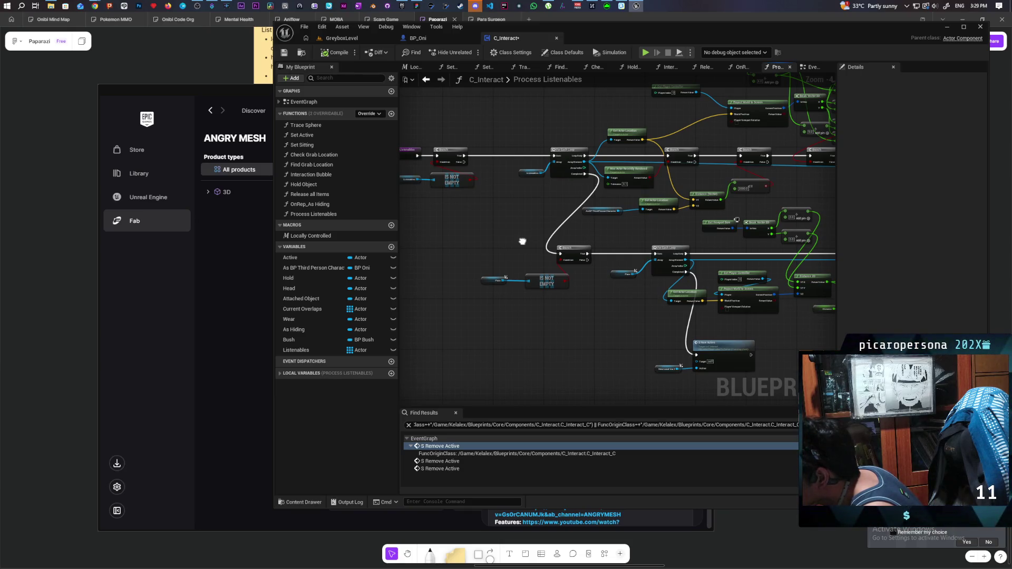
{"action": "left_click_drag", "start_coordinate": [523, 242], "coordinate": [411, 210]}
{"action": "left_click_drag", "start_coordinate": [545, 307], "coordinate": [603, 365]}
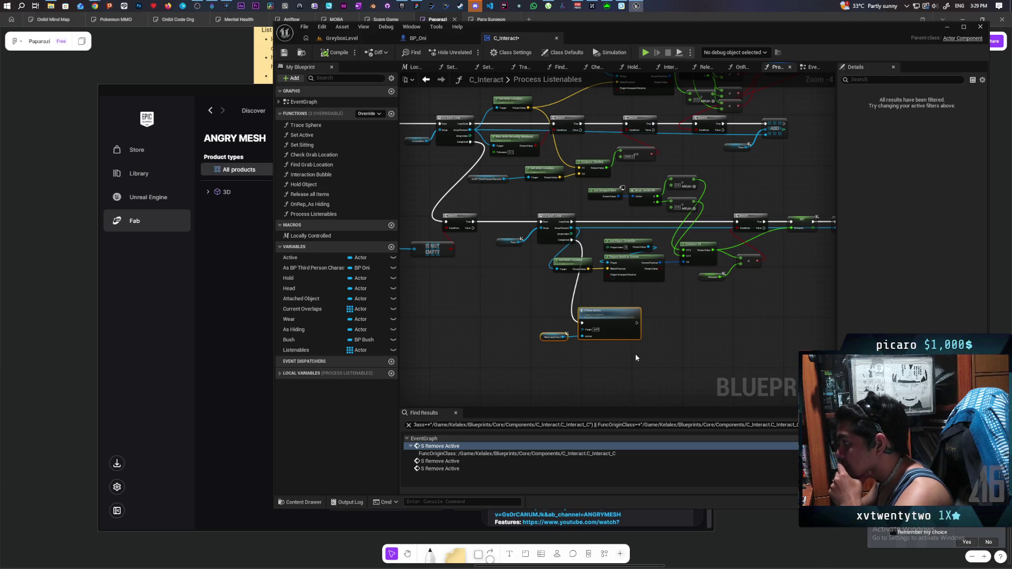
{"action": "double_click", "coordinate": [624, 319]}
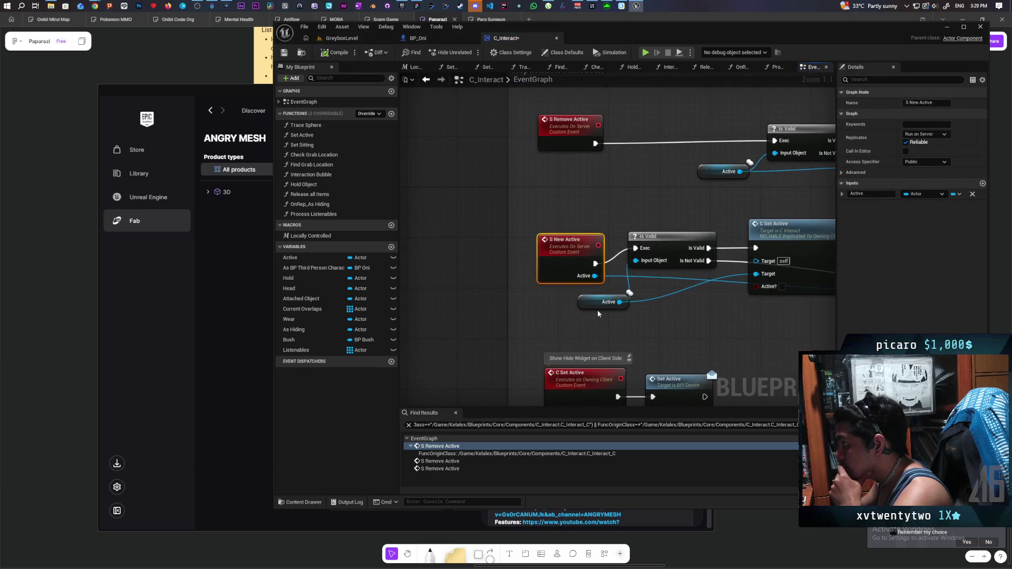
Step: Review the C Set Active client event and the server-only interactable check logic
{"action": "left_click_drag", "start_coordinate": [565, 246], "coordinate": [429, 304]}
{"action": "scroll", "coordinate": [703, 312], "scroll_direction": "down", "scroll_amount": 4}
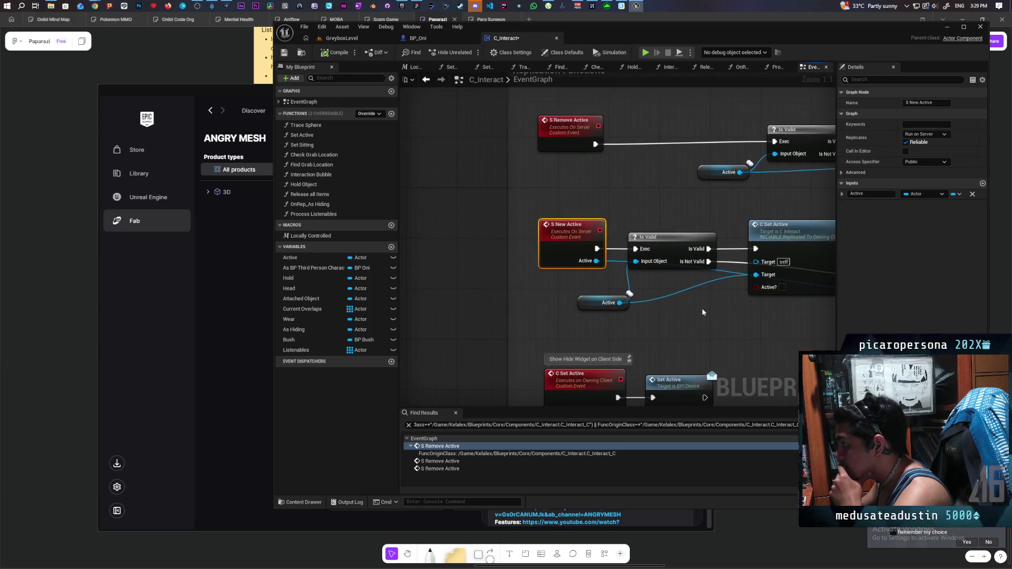
{"action": "mouse_move", "coordinate": [701, 308]}
{"action": "left_mouse_down"}
{"action": "mouse_move", "coordinate": [748, 305]}
{"action": "mouse_move", "coordinate": [685, 350]}
{"action": "mouse_move", "coordinate": [703, 367]}
{"action": "left_mouse_up"}
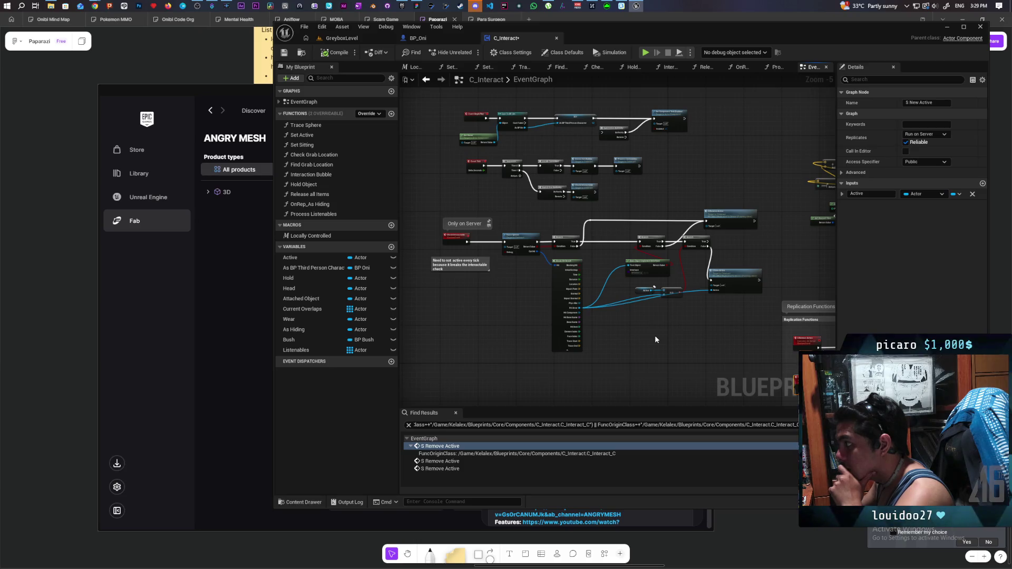
{"action": "left_click_drag", "start_coordinate": [655, 335], "coordinate": [671, 359]}
{"action": "scroll", "coordinate": [671, 359], "scroll_direction": "up", "scroll_amount": 1}
{"action": "scroll", "coordinate": [671, 361], "scroll_direction": "up", "scroll_amount": 2}
Step: Select the right-hand Branch with its Active getter and comparison node, then reopen Process Listenables
{"action": "mouse_move", "coordinate": [730, 345]}
{"action": "left_mouse_down"}
{"action": "mouse_move", "coordinate": [627, 302]}
{"action": "mouse_move", "coordinate": [781, 392]}
{"action": "mouse_move", "coordinate": [722, 364]}
{"action": "left_mouse_up"}
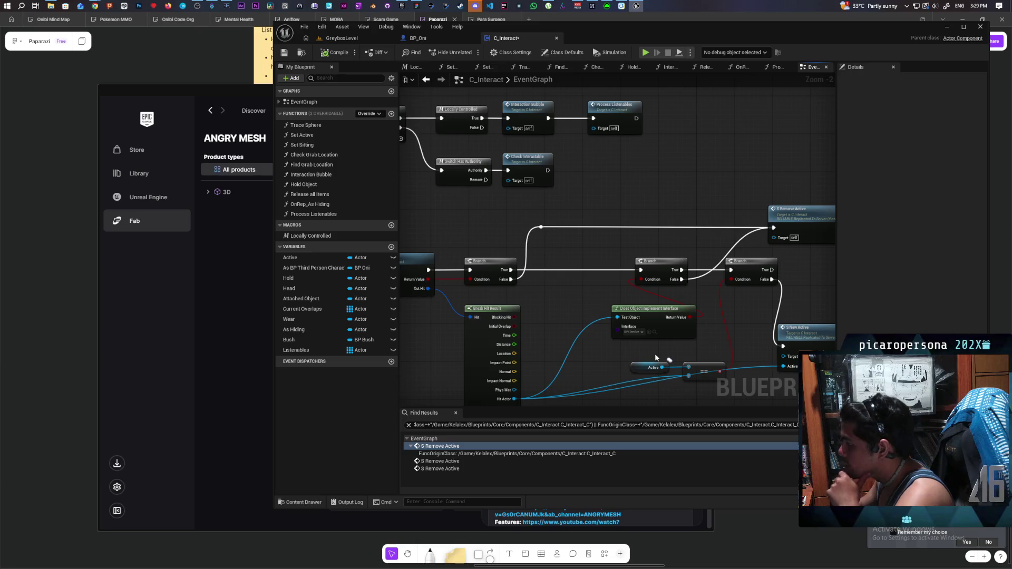
{"action": "left_click_drag", "start_coordinate": [786, 310], "coordinate": [737, 294]}
{"action": "left_click", "coordinate": [737, 294]}
{"action": "left_click", "coordinate": [749, 261]}
{"action": "left_click", "coordinate": [652, 364], "text": "ctrl"}
{"action": "left_click", "coordinate": [703, 368], "text": "ctrl"}
{"action": "scroll", "coordinate": [711, 323], "scroll_direction": "down", "scroll_amount": 1}
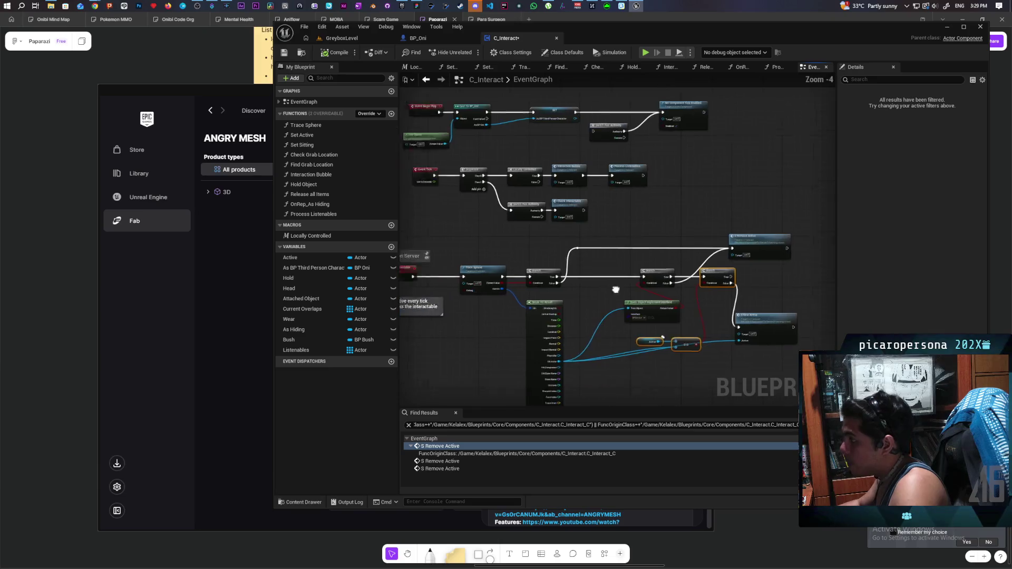
{"action": "left_click_drag", "start_coordinate": [676, 239], "coordinate": [699, 238]}
{"action": "double_click", "coordinate": [700, 237]}
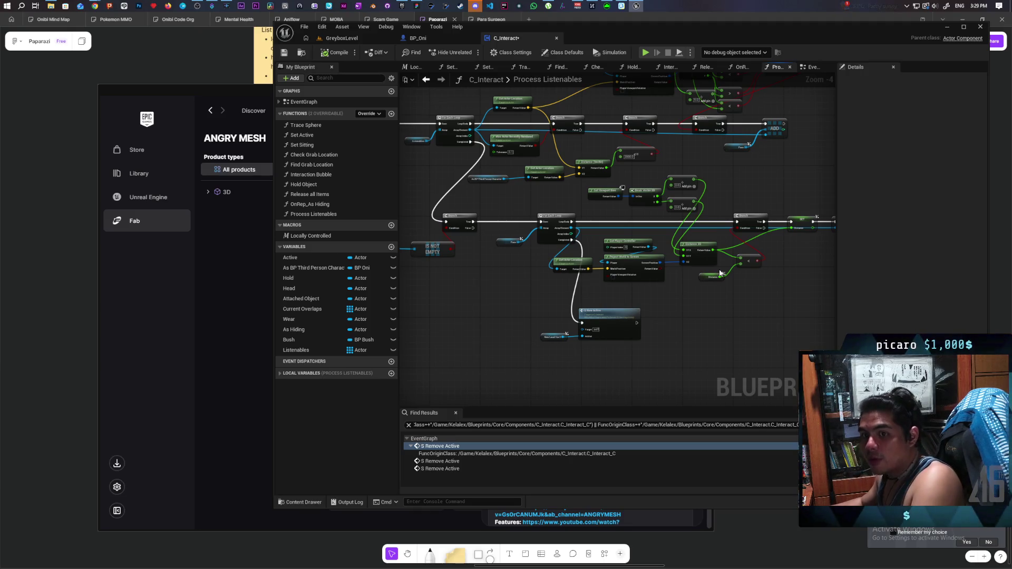
Step: Paste the copied Branch and Active == comparison into Process Listenables and position them
{"action": "left_click_drag", "start_coordinate": [720, 273], "coordinate": [734, 248]}
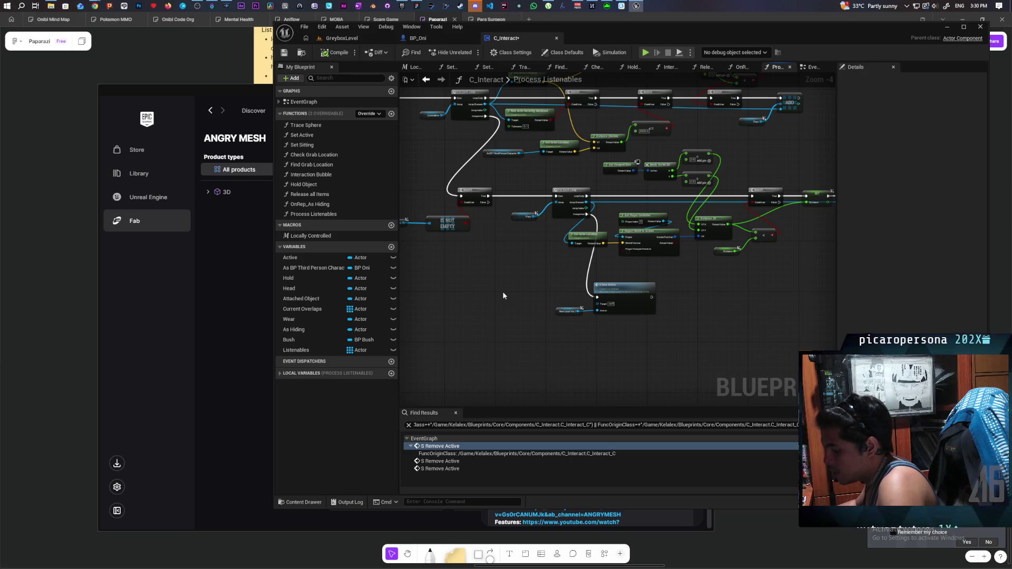
{"action": "key", "text": "ctrl+v"}
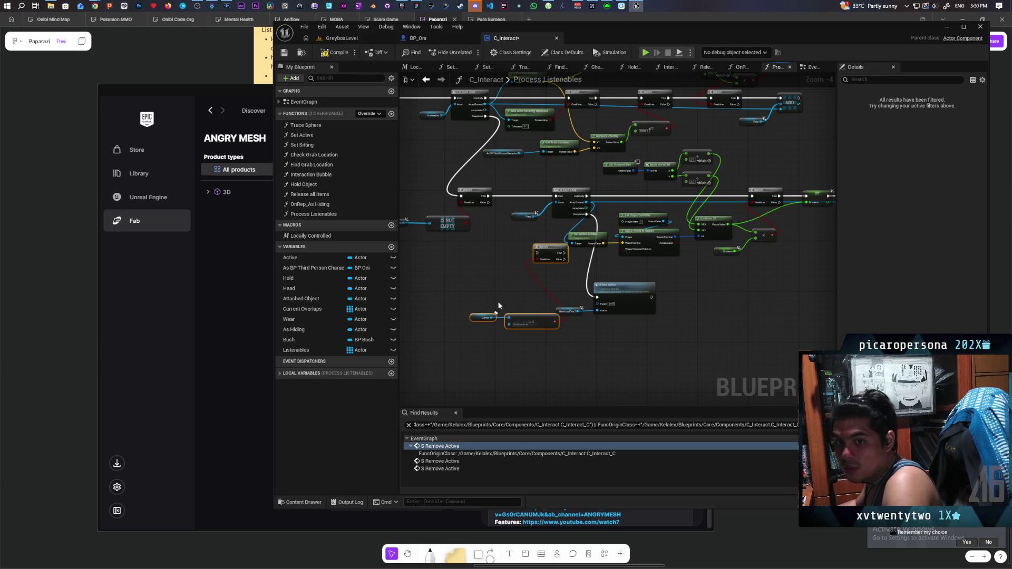
{"action": "left_click_drag", "start_coordinate": [548, 285], "coordinate": [466, 335]}
{"action": "left_click_drag", "start_coordinate": [531, 322], "coordinate": [484, 346]}
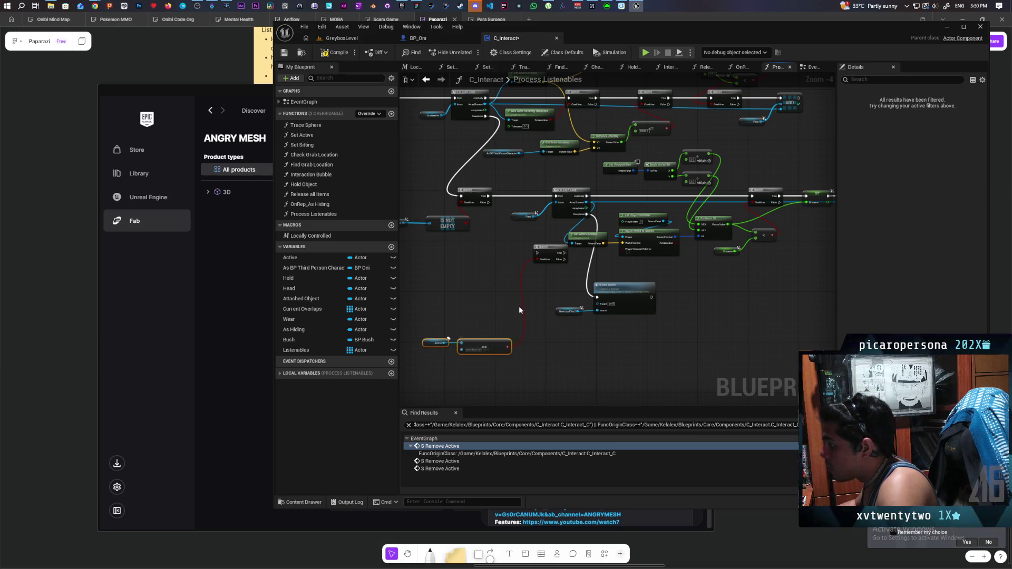
{"action": "left_click_drag", "start_coordinate": [548, 249], "coordinate": [556, 278]}
{"action": "scroll", "coordinate": [559, 280], "scroll_direction": "up", "scroll_amount": 4}
{"action": "scroll", "coordinate": [473, 305], "scroll_direction": "down", "scroll_amount": 4}
{"action": "left_click", "coordinate": [508, 374]}
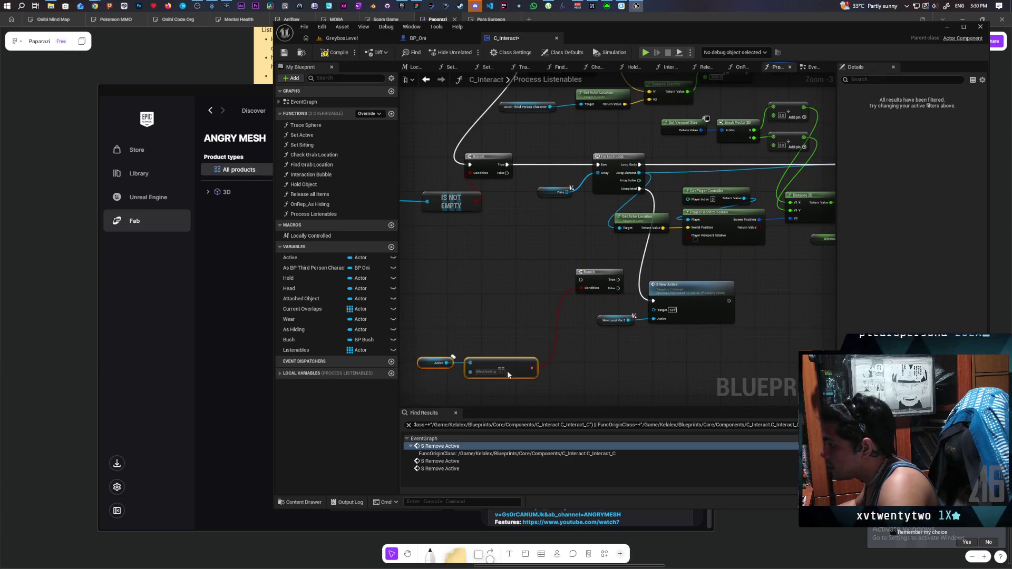
{"action": "left_click_drag", "start_coordinate": [508, 374], "coordinate": [550, 343]}
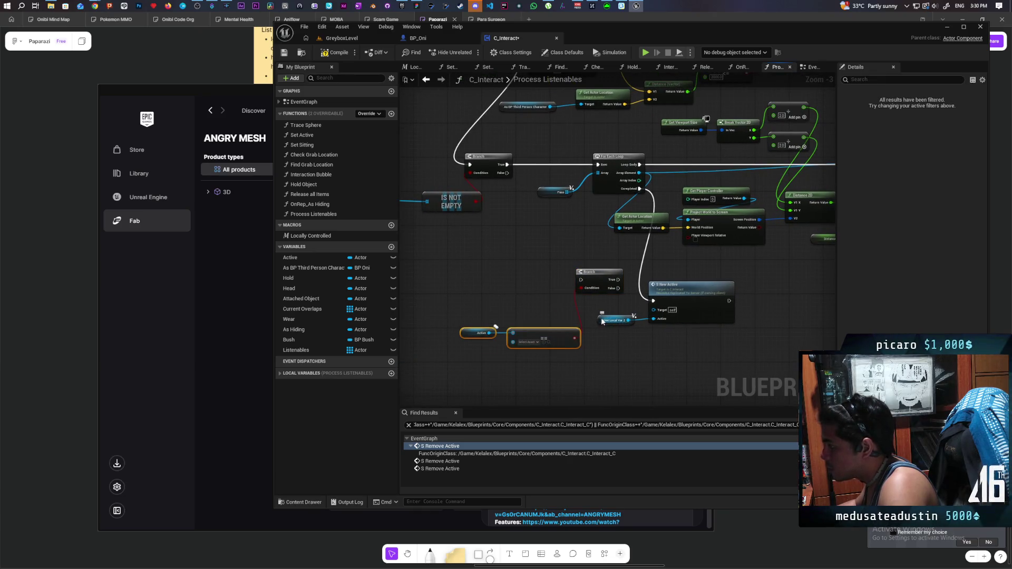
Step: Wire New Local Var 2 into ==, Branch False into S New Active, and loop Completed into Branch
{"action": "mouse_move", "coordinate": [614, 320]}
{"action": "left_mouse_down"}
{"action": "mouse_move", "coordinate": [486, 375]}
{"action": "mouse_move", "coordinate": [513, 353]}
{"action": "mouse_move", "coordinate": [654, 319]}
{"action": "left_mouse_up"}
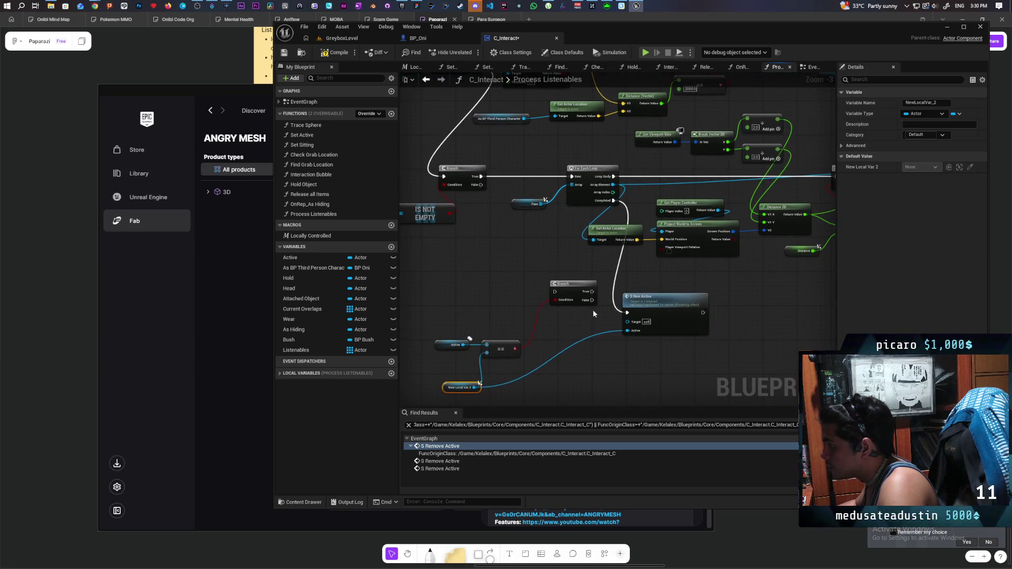
{"action": "mouse_move", "coordinate": [589, 301]}
{"action": "left_mouse_down"}
{"action": "mouse_move", "coordinate": [628, 313]}
{"action": "mouse_move", "coordinate": [586, 306]}
{"action": "left_mouse_up"}
{"action": "mouse_move", "coordinate": [613, 201]}
{"action": "left_mouse_down"}
{"action": "mouse_move", "coordinate": [551, 296]}
{"action": "mouse_move", "coordinate": [559, 305]}
{"action": "left_mouse_up"}
{"action": "left_click_drag", "start_coordinate": [608, 354], "coordinate": [600, 310]}
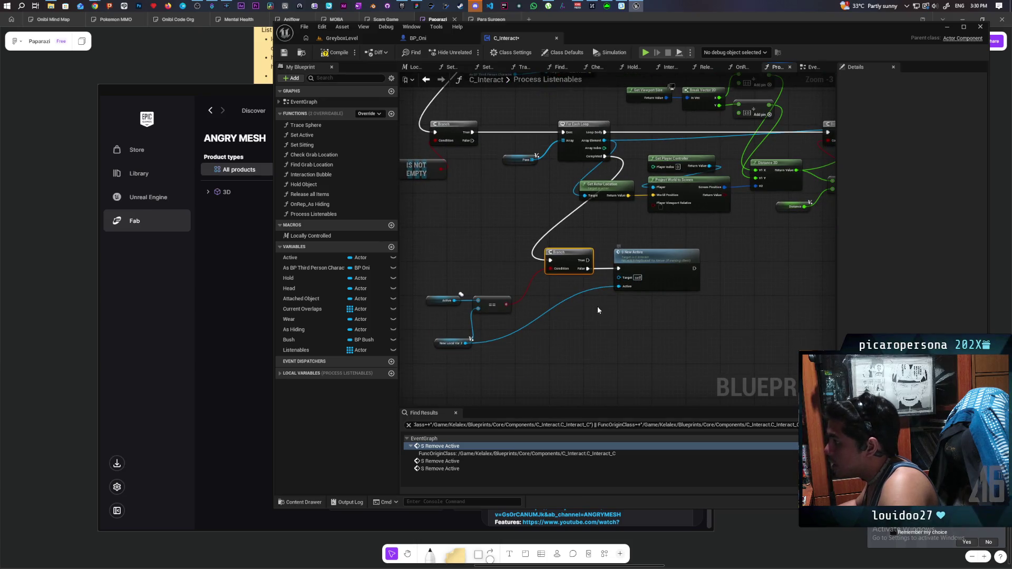
{"action": "left_click_drag", "start_coordinate": [437, 255], "coordinate": [678, 355]}
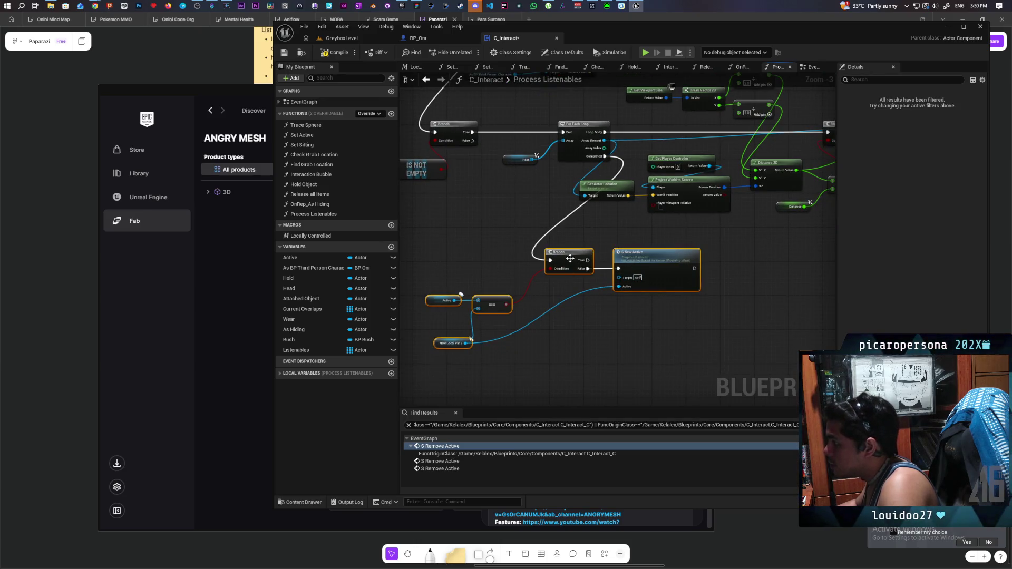
{"action": "left_click_drag", "start_coordinate": [574, 259], "coordinate": [650, 256]}
Step: Tidy the Active, comparison and New Local Var 2 nodes and recenter the function graph
{"action": "mouse_move", "coordinate": [504, 352]}
{"action": "left_mouse_down"}
{"action": "mouse_move", "coordinate": [574, 273]}
{"action": "mouse_move", "coordinate": [580, 285]}
{"action": "left_mouse_up"}
{"action": "left_click_drag", "start_coordinate": [509, 265], "coordinate": [588, 364]}
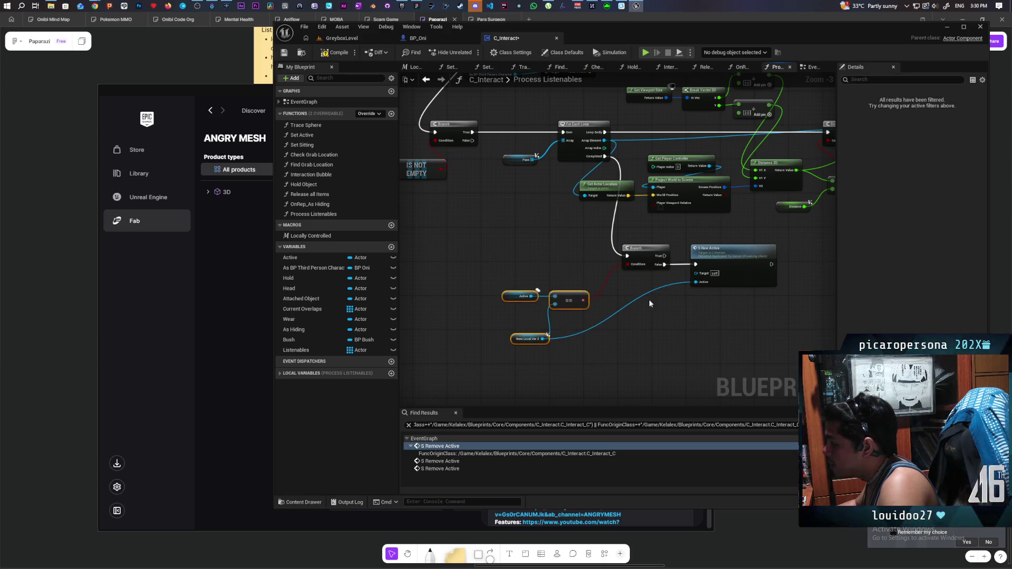
{"action": "left_click", "coordinate": [632, 287]}
{"action": "mouse_move", "coordinate": [556, 242]}
{"action": "left_mouse_down"}
{"action": "mouse_move", "coordinate": [647, 340]}
{"action": "mouse_move", "coordinate": [680, 341]}
{"action": "left_mouse_up"}
{"action": "scroll", "coordinate": [678, 340], "scroll_direction": "down", "scroll_amount": 5}
{"action": "scroll", "coordinate": [611, 311], "scroll_direction": "up", "scroll_amount": 4}
{"action": "left_click_drag", "start_coordinate": [605, 304], "coordinate": [510, 254]}
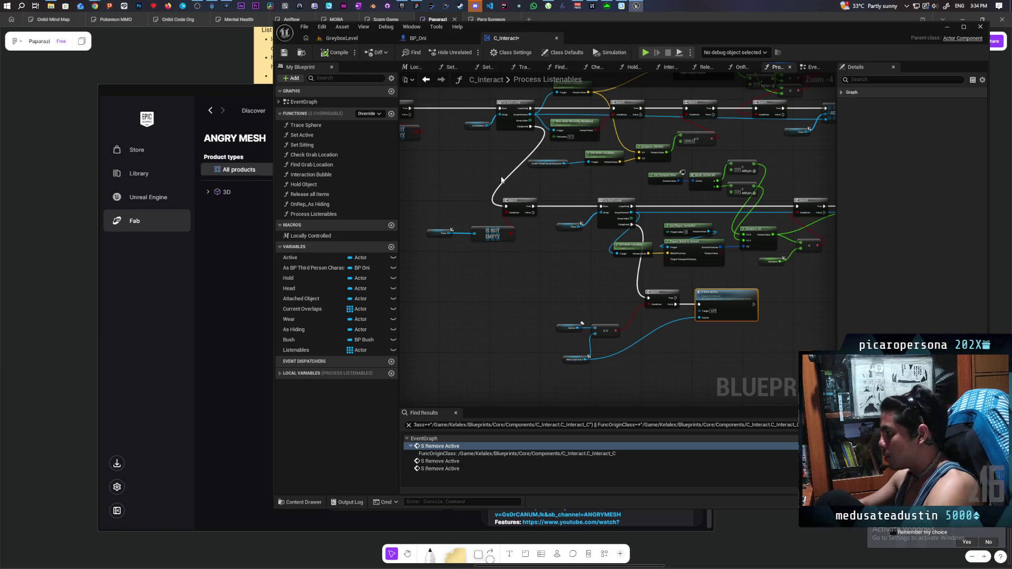
Step: Add a Boolean variable named Listenable to C_Interact and compile
{"action": "mouse_move", "coordinate": [527, 268]}
{"action": "left_mouse_down"}
{"action": "mouse_move", "coordinate": [558, 356]}
{"action": "mouse_move", "coordinate": [583, 324]}
{"action": "left_mouse_up"}
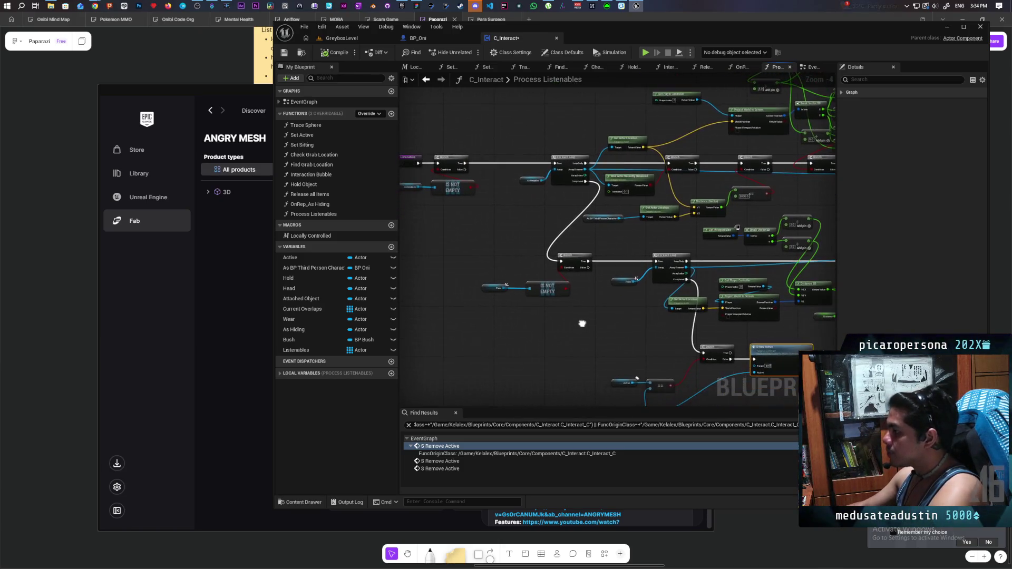
{"action": "left_click", "coordinate": [391, 246]}
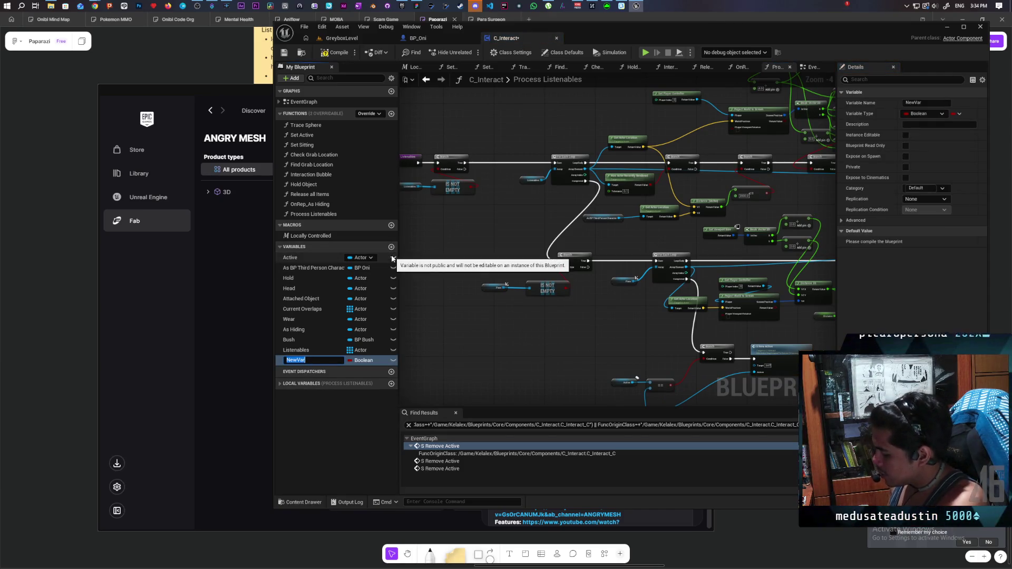
{"action": "type", "text": "Liste"}
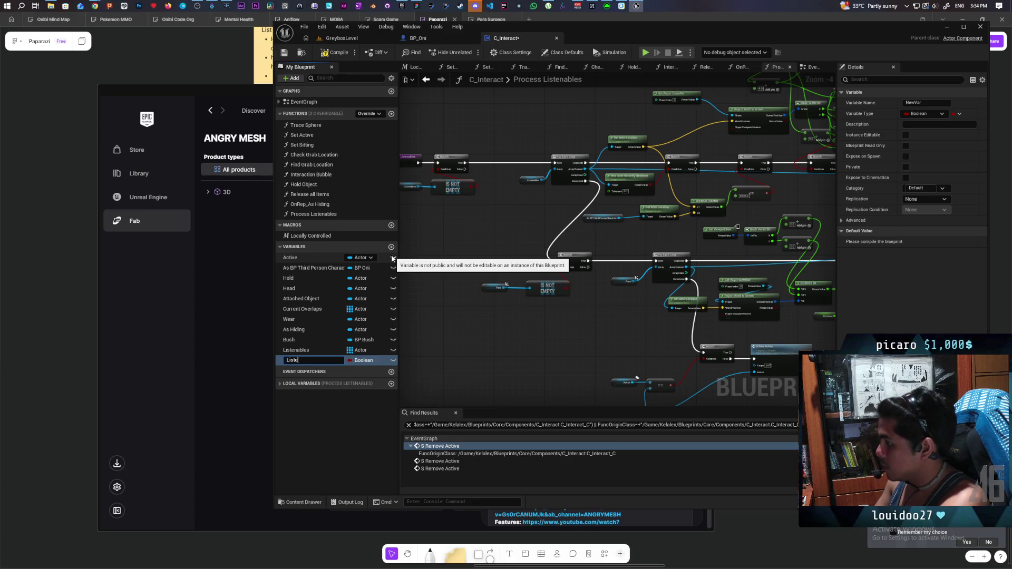
{"action": "type", "text": "nable"}
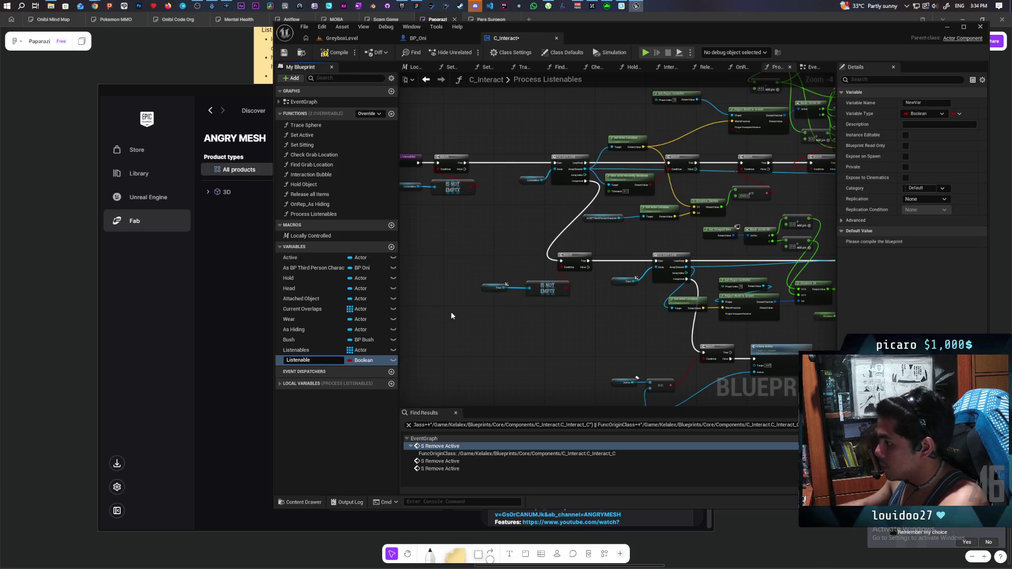
{"action": "key", "text": "Return"}
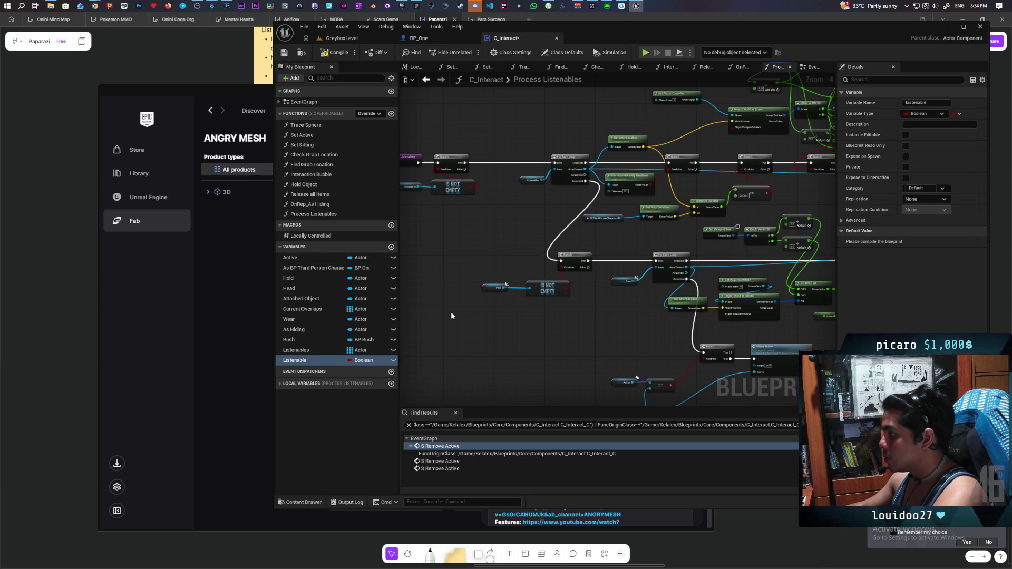
{"action": "key", "text": "F7"}
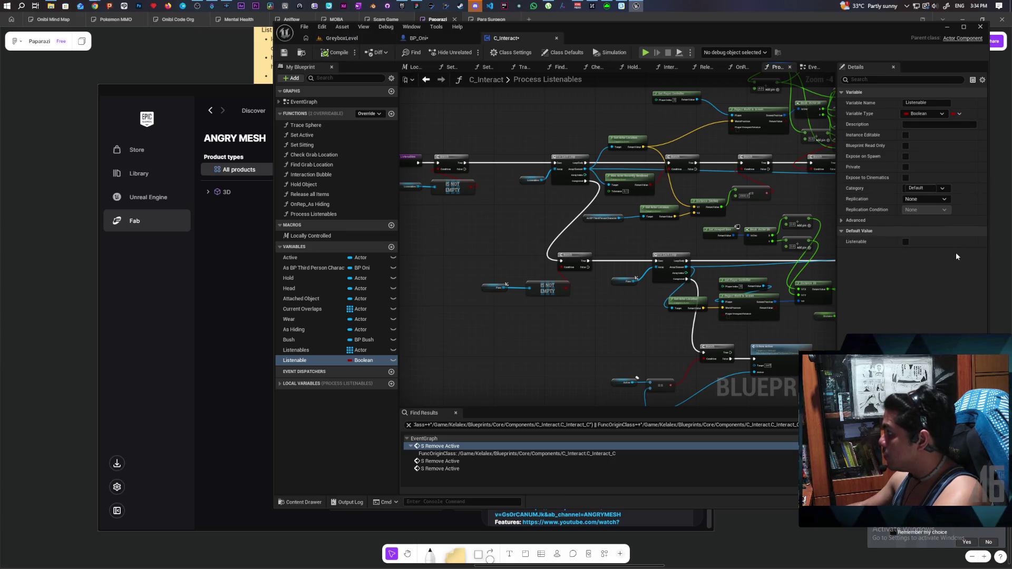
Step: Place a SET Listenable node after S New Active, tick it true, and compile
{"action": "mouse_move", "coordinate": [316, 360]}
{"action": "left_mouse_down"}
{"action": "mouse_move", "coordinate": [448, 272]}
{"action": "mouse_move", "coordinate": [466, 173]}
{"action": "left_mouse_up"}
{"action": "left_click_drag", "start_coordinate": [316, 360], "coordinate": [591, 274]}
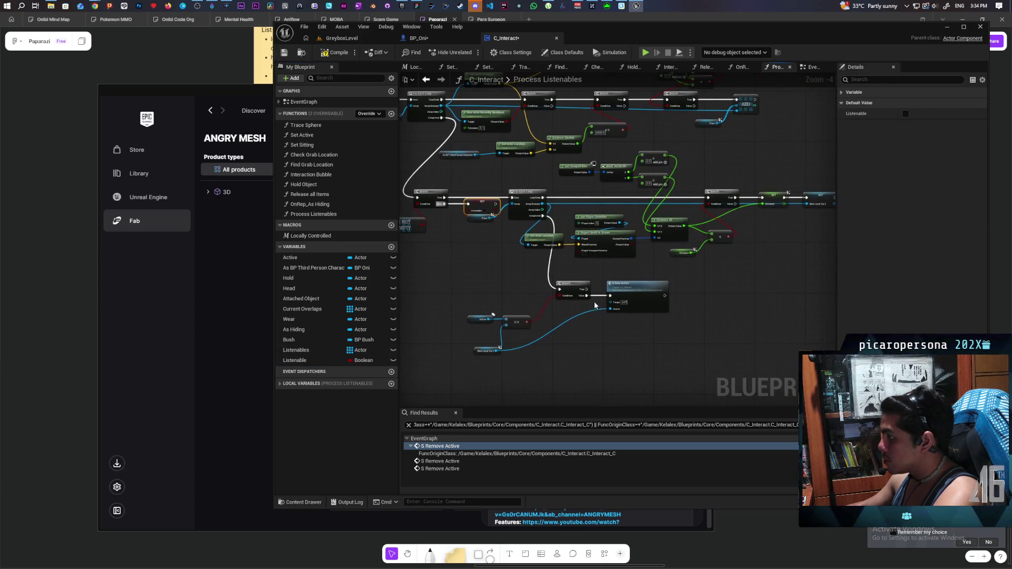
{"action": "left_click_drag", "start_coordinate": [316, 360], "coordinate": [686, 296]}
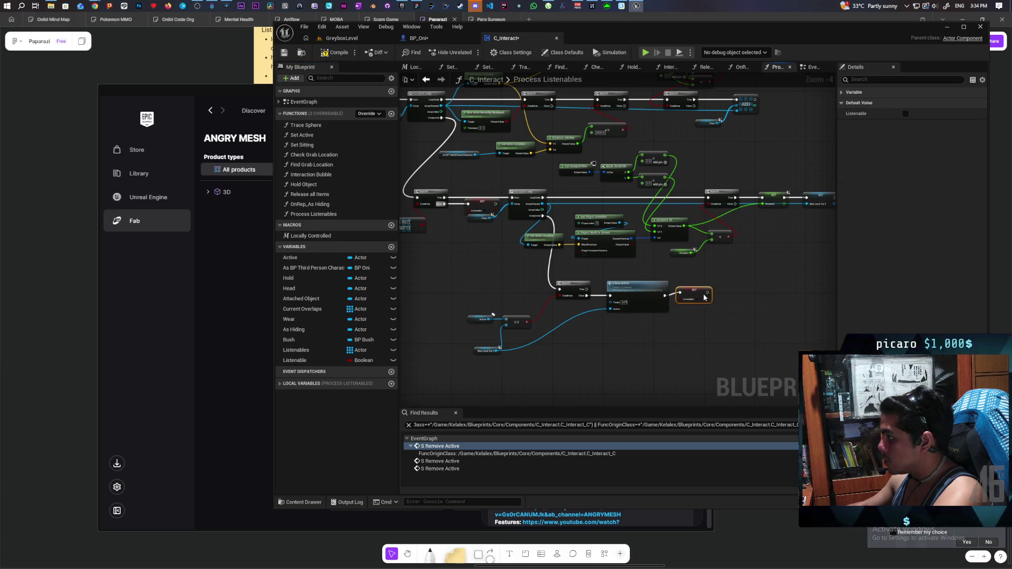
{"action": "left_click", "coordinate": [704, 303]}
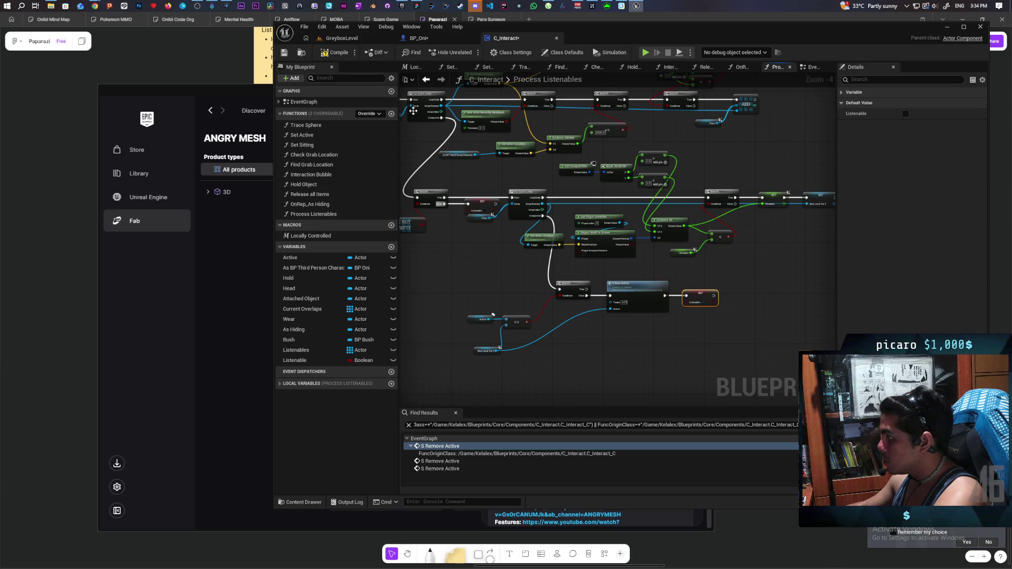
{"action": "left_click", "coordinate": [337, 53]}
{"action": "scroll", "coordinate": [606, 232], "scroll_direction": "down", "scroll_amount": 3}
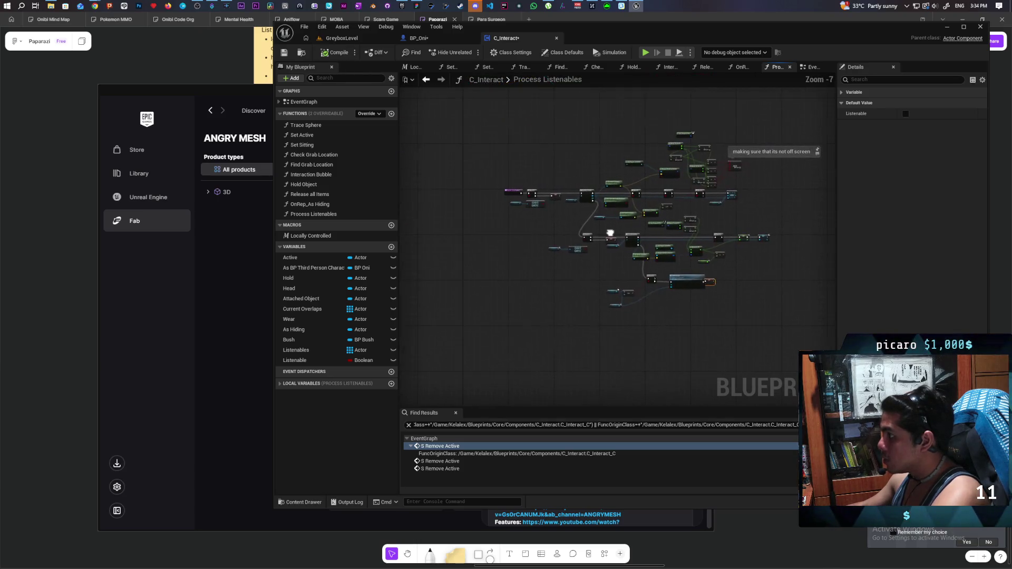
{"action": "scroll", "coordinate": [613, 230], "scroll_direction": "up", "scroll_amount": 2}
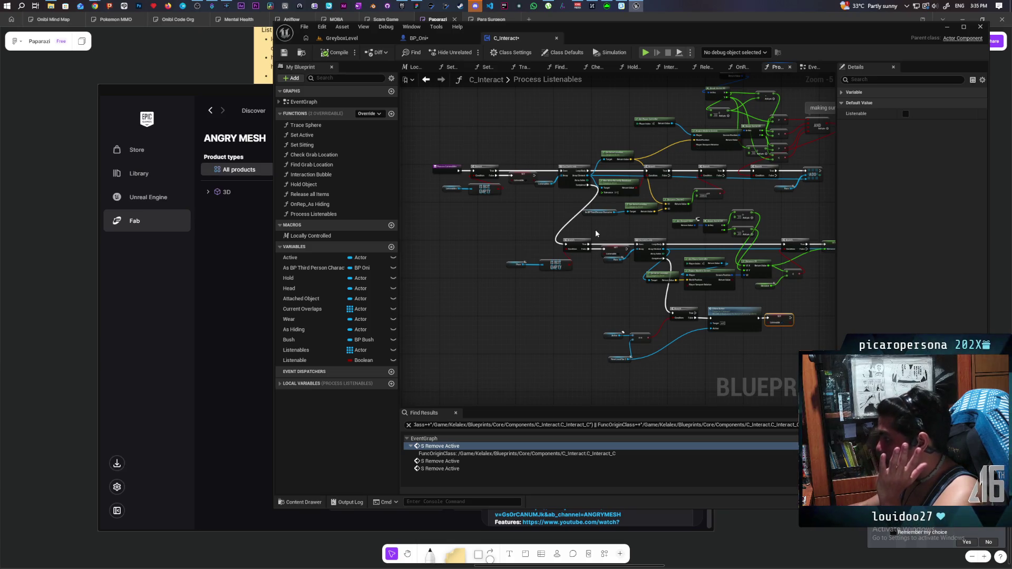
{"action": "scroll", "coordinate": [596, 229], "scroll_direction": "up", "scroll_amount": 1}
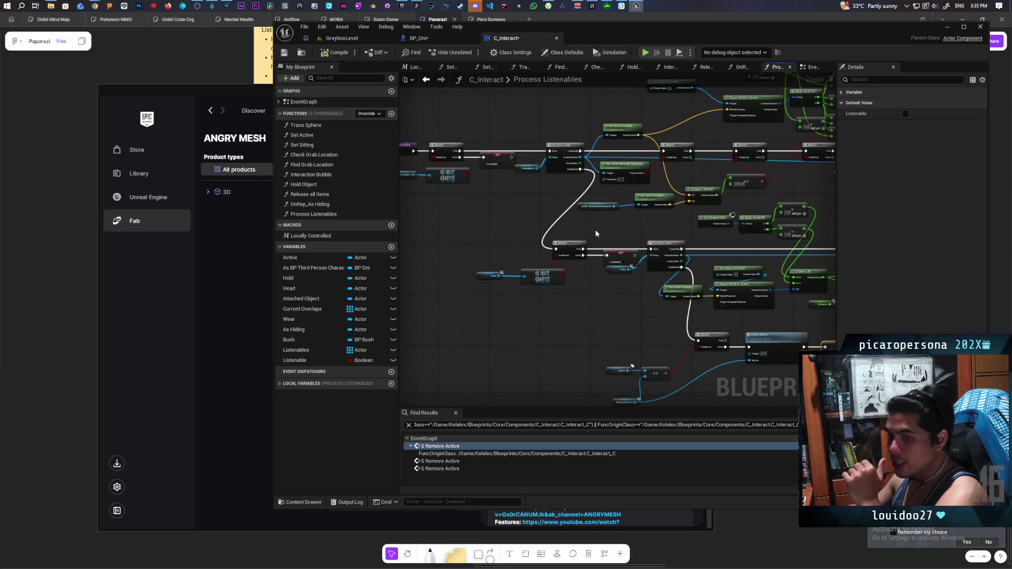
{"action": "left_click", "coordinate": [426, 79]}
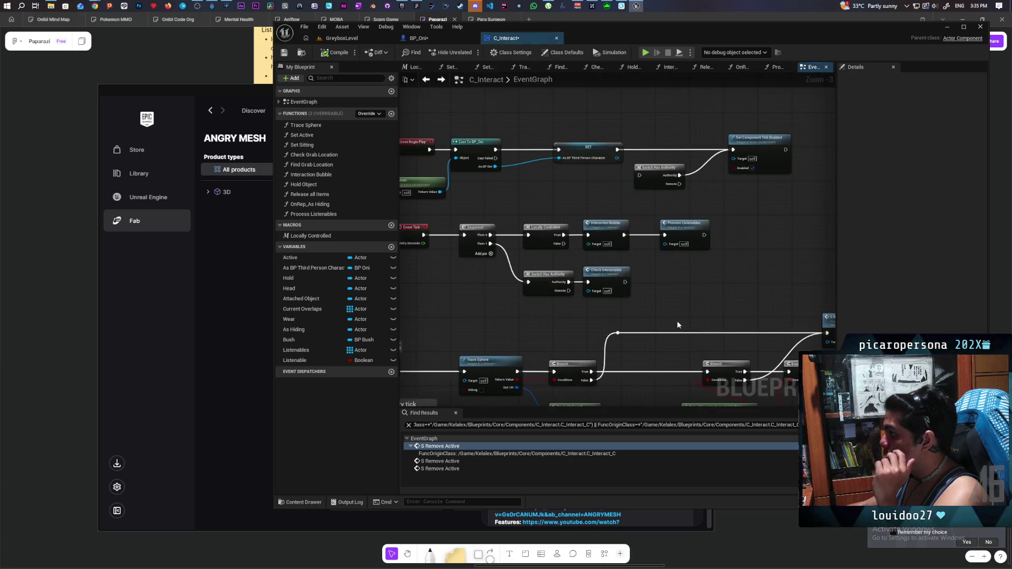
Step: Inspect the Event Tick row's Locally Controlled, Interaction Bubble and Process Listenables nodes, then open Process Listenables
{"action": "left_click_drag", "start_coordinate": [667, 283], "coordinate": [727, 209]}
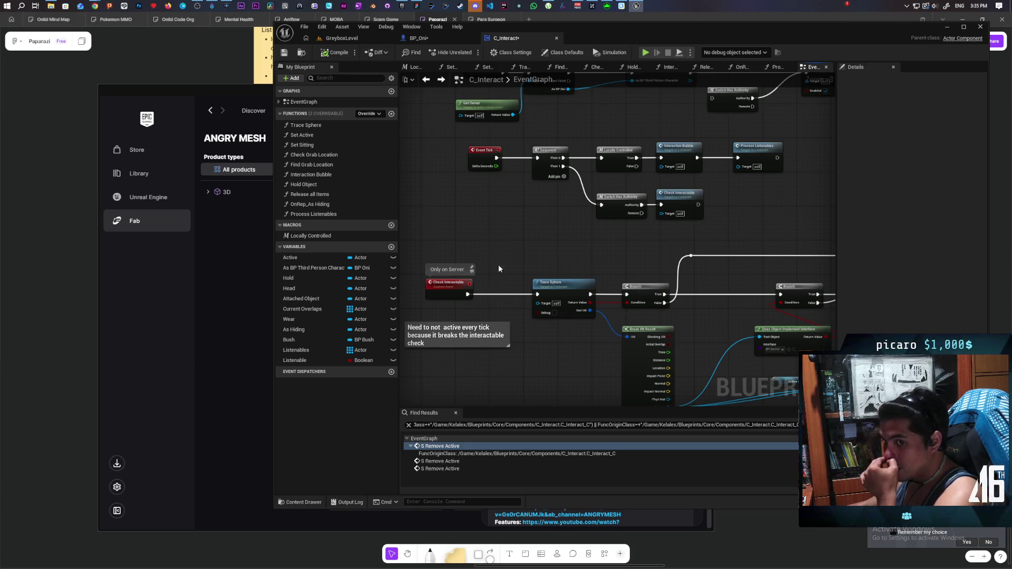
{"action": "left_click_drag", "start_coordinate": [811, 143], "coordinate": [494, 213]}
{"action": "left_click", "coordinate": [531, 229]}
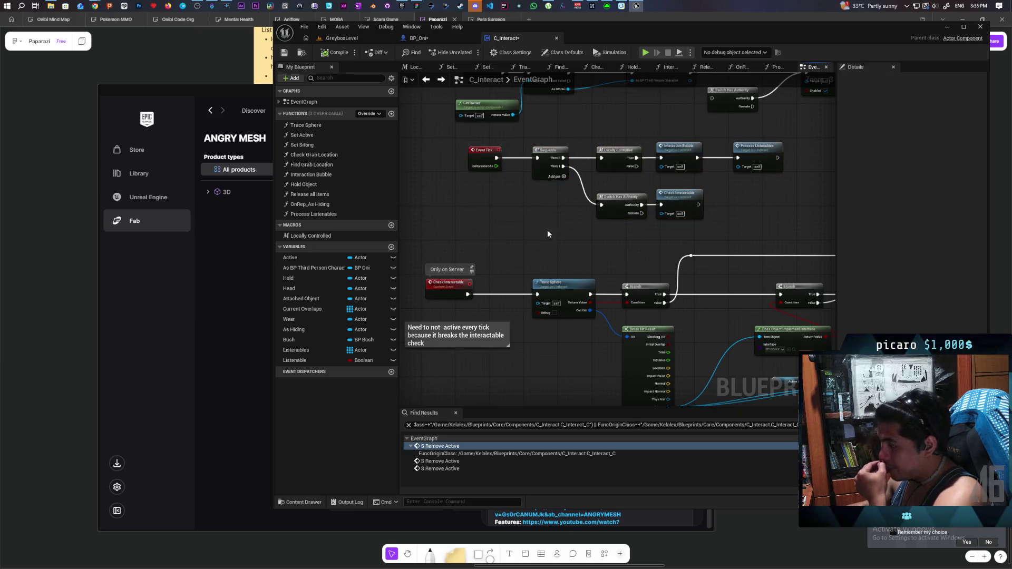
{"action": "left_click_drag", "start_coordinate": [792, 155], "coordinate": [603, 159]}
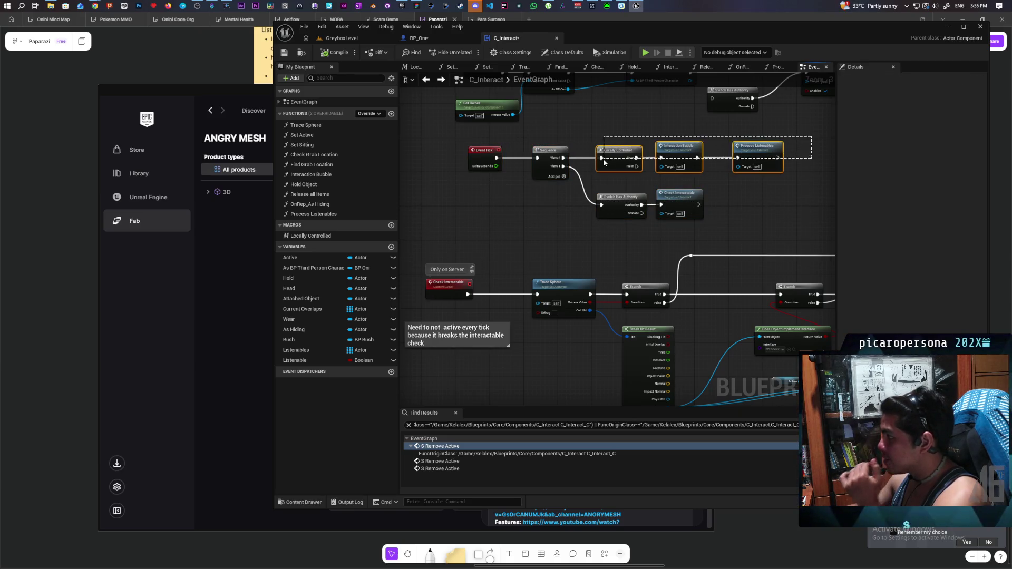
{"action": "mouse_move", "coordinate": [749, 145]}
{"action": "left_mouse_down"}
{"action": "mouse_move", "coordinate": [659, 177]}
{"action": "mouse_move", "coordinate": [463, 184]}
{"action": "mouse_move", "coordinate": [400, 172]}
{"action": "mouse_move", "coordinate": [457, 168]}
{"action": "mouse_move", "coordinate": [497, 215]}
{"action": "mouse_move", "coordinate": [750, 213]}
{"action": "left_mouse_up"}
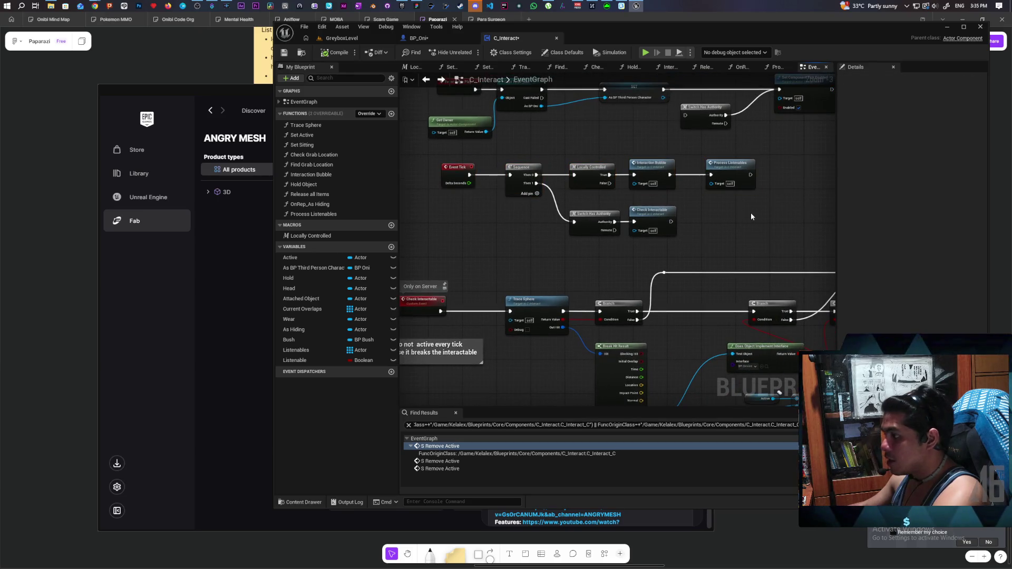
{"action": "mouse_move", "coordinate": [768, 155]}
{"action": "left_mouse_down"}
{"action": "mouse_move", "coordinate": [731, 188]}
{"action": "mouse_move", "coordinate": [618, 199]}
{"action": "mouse_move", "coordinate": [638, 194]}
{"action": "left_mouse_up"}
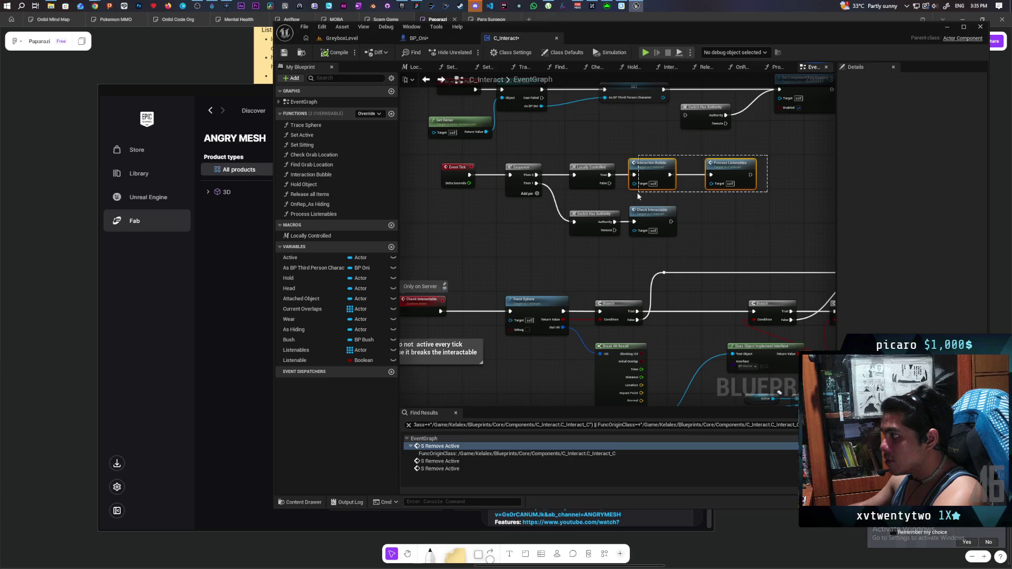
{"action": "left_click_drag", "start_coordinate": [638, 196], "coordinate": [638, 196]}
{"action": "left_click", "coordinate": [729, 220]}
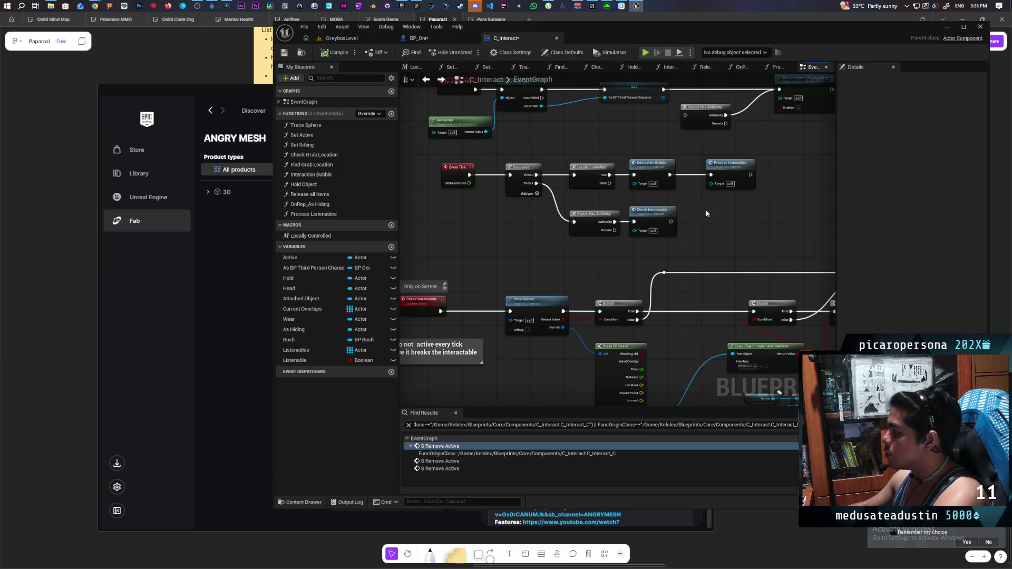
{"action": "double_click", "coordinate": [732, 167]}
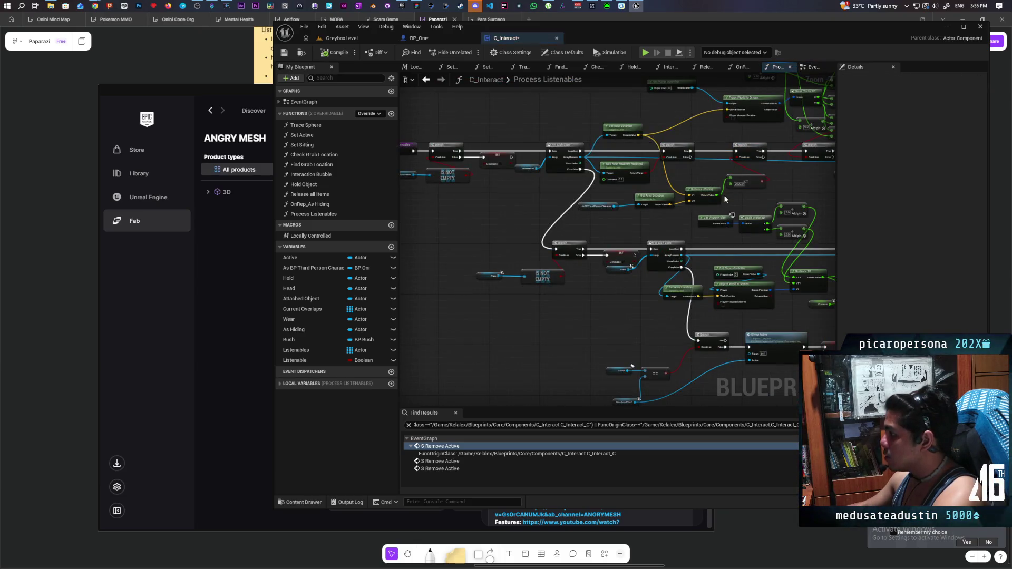
{"action": "mouse_move", "coordinate": [536, 216]}
{"action": "left_mouse_down"}
{"action": "mouse_move", "coordinate": [525, 195]}
{"action": "mouse_move", "coordinate": [538, 224]}
{"action": "mouse_move", "coordinate": [622, 283]}
{"action": "mouse_move", "coordinate": [587, 187]}
{"action": "left_mouse_up"}
Step: Open the Interaction Bubble function and survey its Hide node network
{"action": "left_click", "coordinate": [811, 67]}
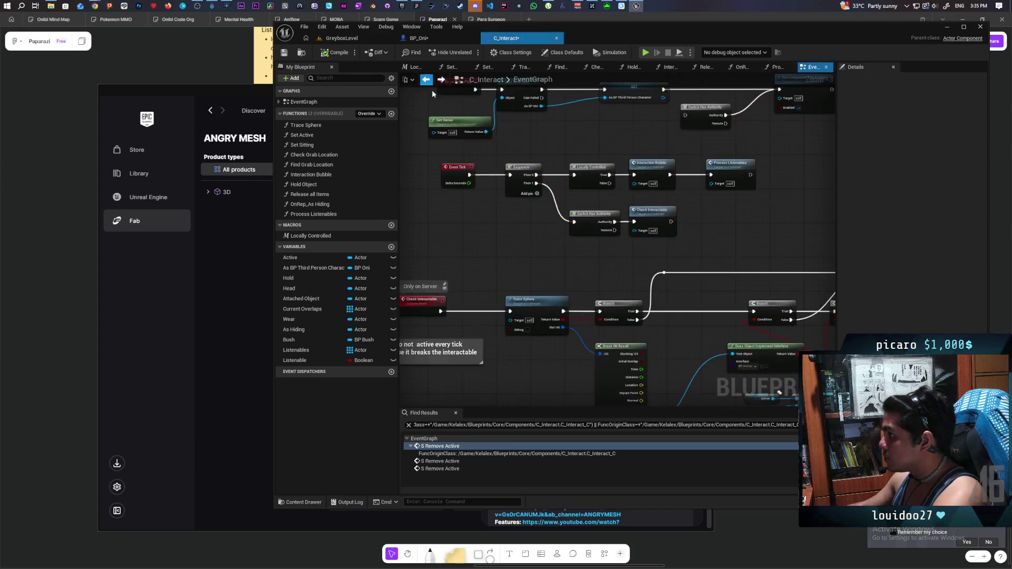
{"action": "left_click", "coordinate": [669, 67]}
{"action": "scroll", "coordinate": [577, 244], "scroll_direction": "down", "scroll_amount": 3}
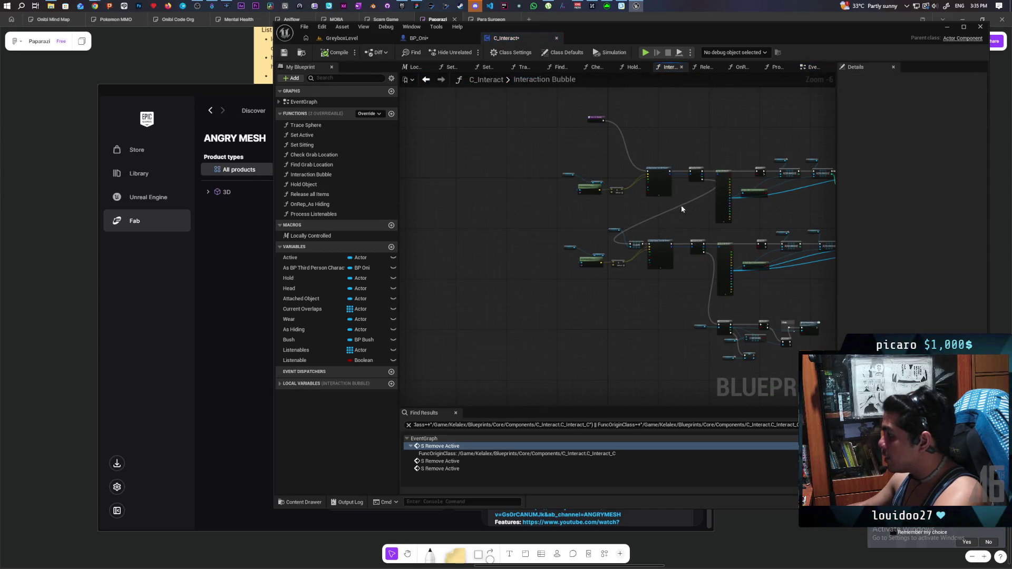
{"action": "left_click_drag", "start_coordinate": [678, 211], "coordinate": [515, 225]}
{"action": "mouse_move", "coordinate": [418, 152]}
{"action": "left_mouse_down"}
{"action": "mouse_move", "coordinate": [677, 348]}
{"action": "mouse_move", "coordinate": [783, 376]}
{"action": "mouse_move", "coordinate": [787, 398]}
{"action": "mouse_move", "coordinate": [776, 344]}
{"action": "left_mouse_up"}
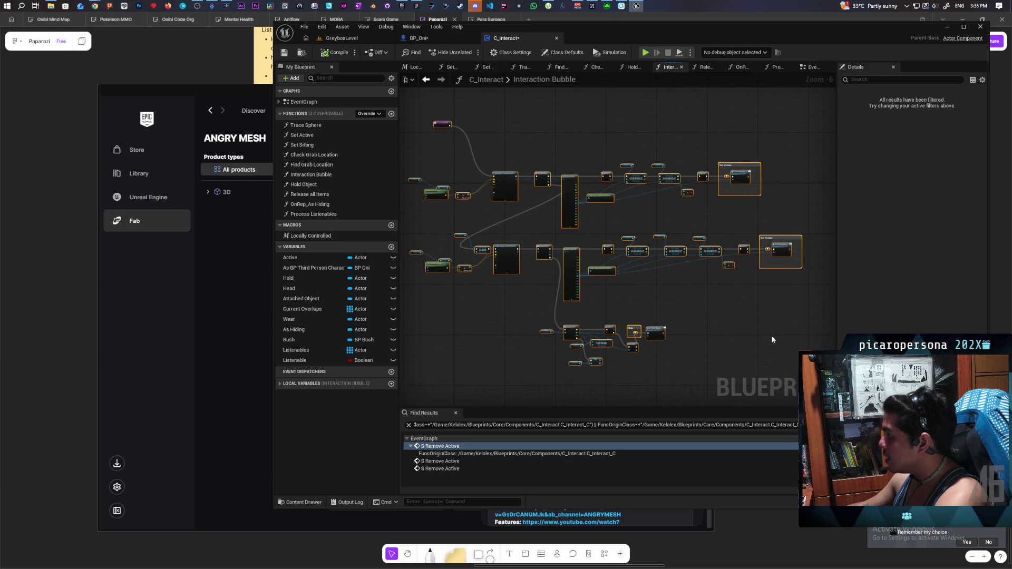
{"action": "scroll", "coordinate": [665, 343], "scroll_direction": "up", "scroll_amount": 4}
{"action": "mouse_move", "coordinate": [670, 305]}
{"action": "left_mouse_down"}
{"action": "mouse_move", "coordinate": [685, 295]}
{"action": "mouse_move", "coordinate": [745, 301]}
{"action": "mouse_move", "coordinate": [722, 328]}
{"action": "left_mouse_up"}
Step: Zoom in on the Set Visible comment, then go back to C_Interact's EventGraph
{"action": "scroll", "coordinate": [731, 303], "scroll_direction": "down", "scroll_amount": 3}
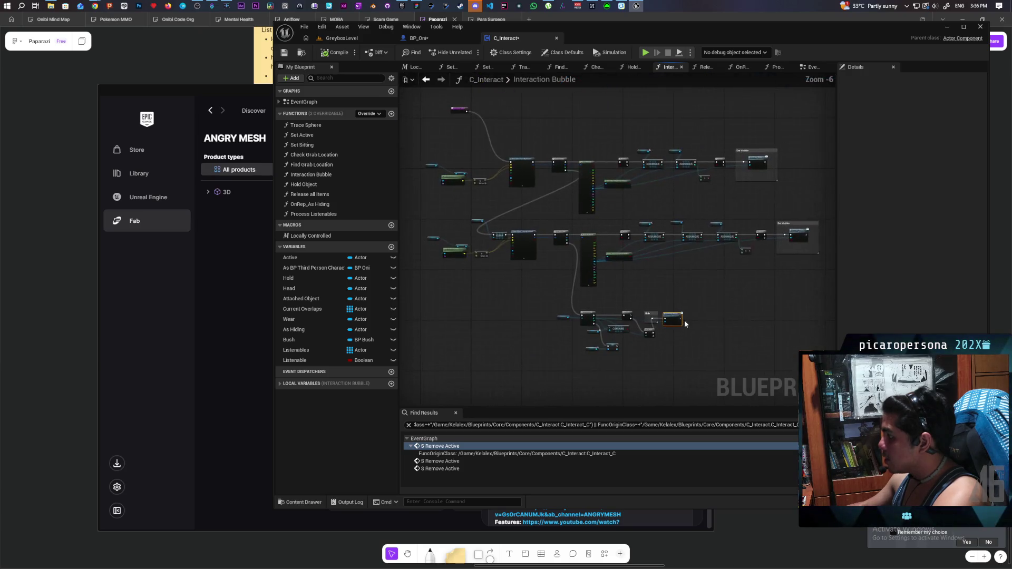
{"action": "scroll", "coordinate": [654, 158], "scroll_direction": "up", "scroll_amount": 4}
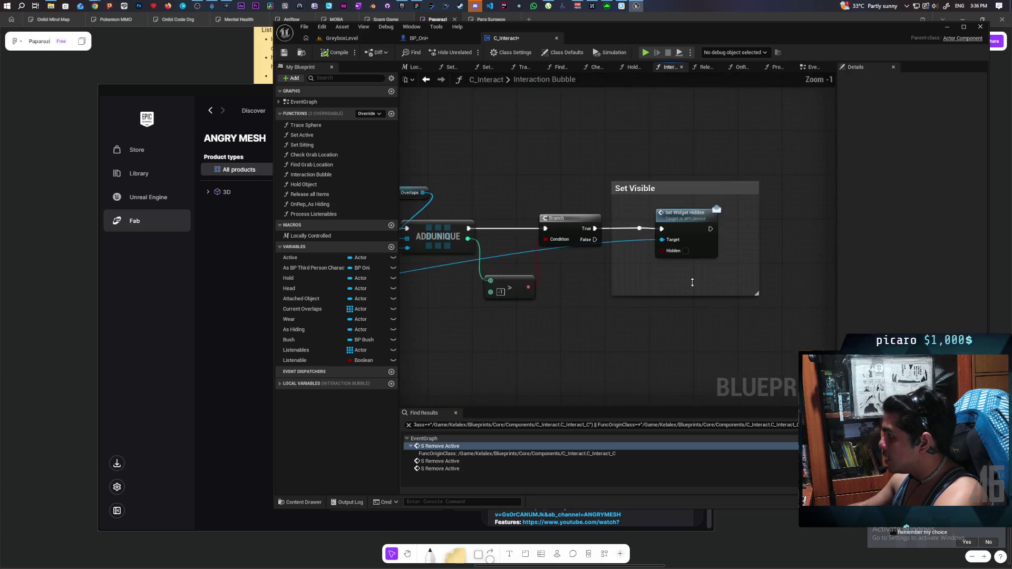
{"action": "left_click", "coordinate": [685, 248]}
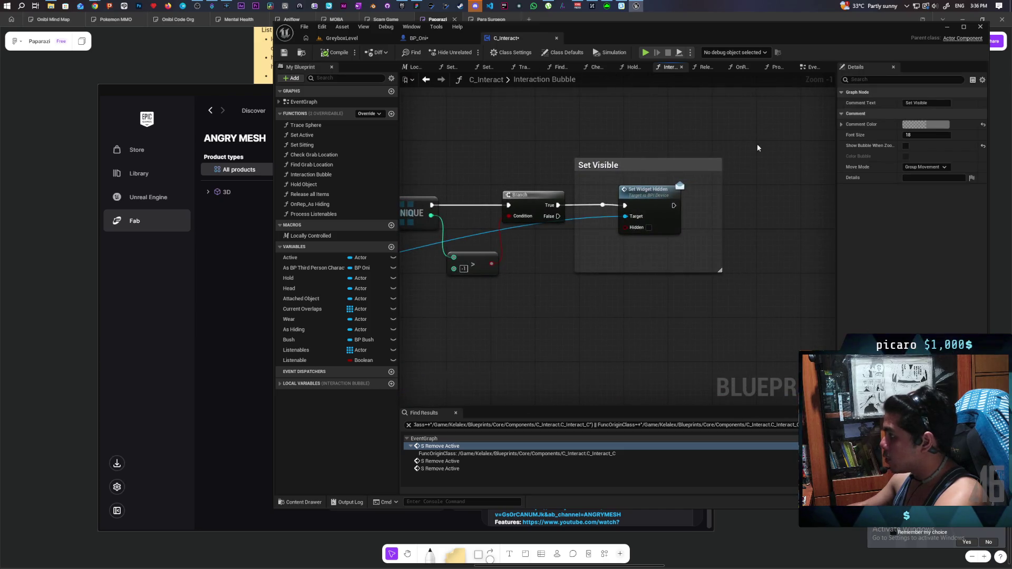
{"action": "scroll", "coordinate": [627, 316], "scroll_direction": "down", "scroll_amount": 4}
{"action": "left_click_drag", "start_coordinate": [745, 261], "coordinate": [750, 246]}
{"action": "left_click", "coordinate": [426, 79]}
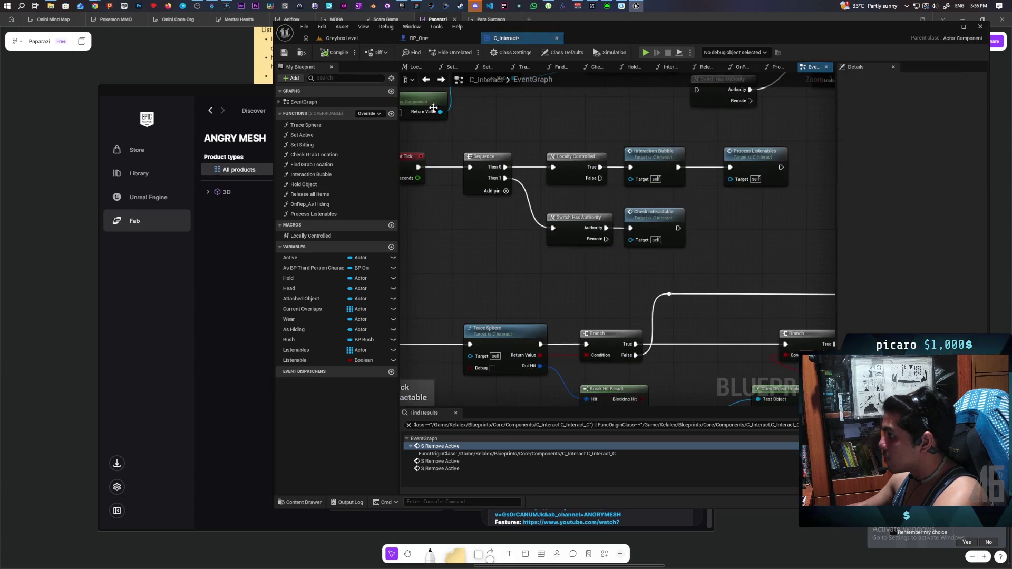
{"action": "left_click", "coordinate": [426, 80]}
{"action": "scroll", "coordinate": [577, 234], "scroll_direction": "up", "scroll_amount": 4}
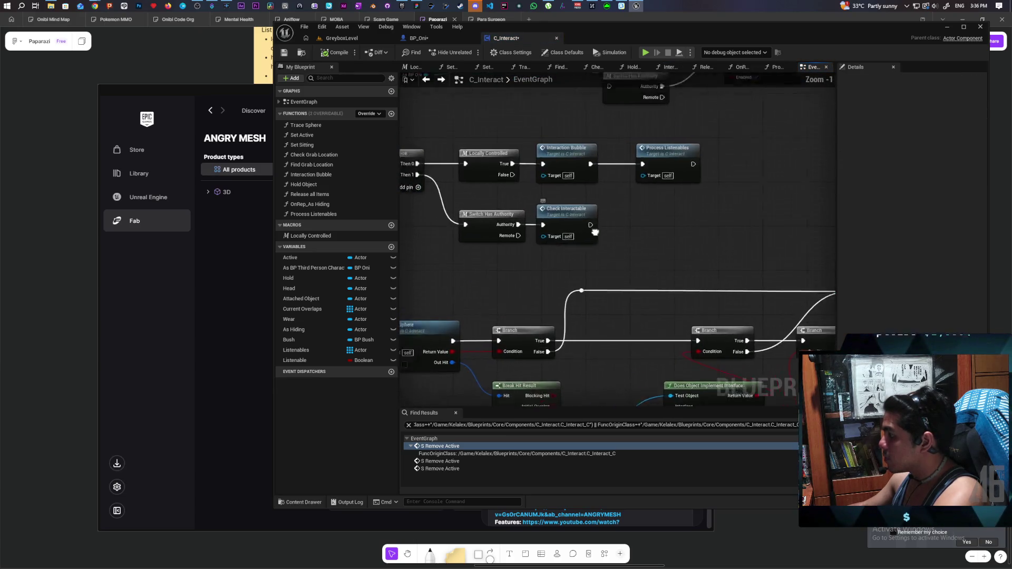
{"action": "left_click_drag", "start_coordinate": [633, 164], "coordinate": [673, 237]}
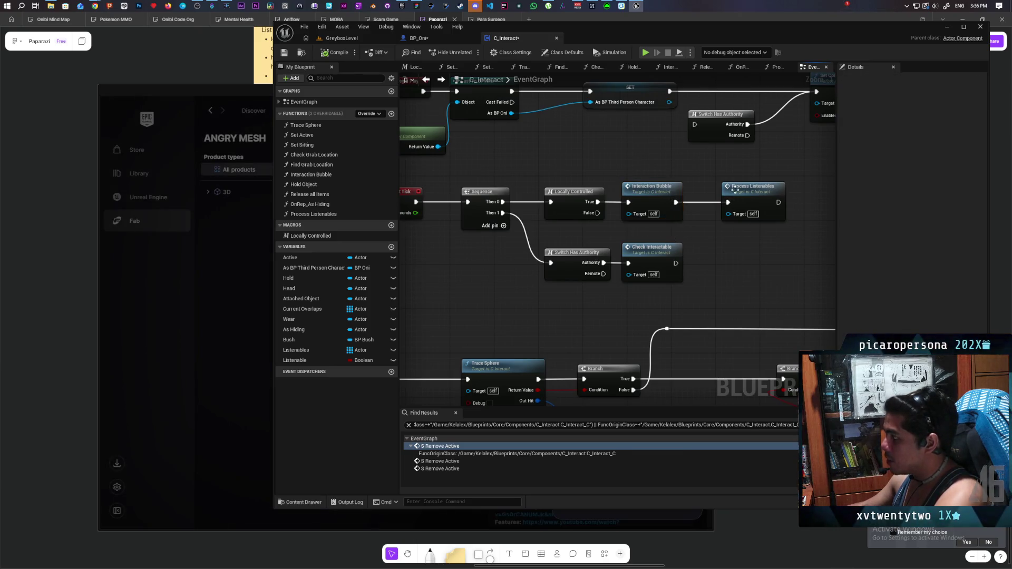
{"action": "left_click_drag", "start_coordinate": [732, 166], "coordinate": [774, 247]}
{"action": "left_click", "coordinate": [639, 174]}
{"action": "left_click_drag", "start_coordinate": [634, 162], "coordinate": [673, 238]}
{"action": "left_click", "coordinate": [752, 224]}
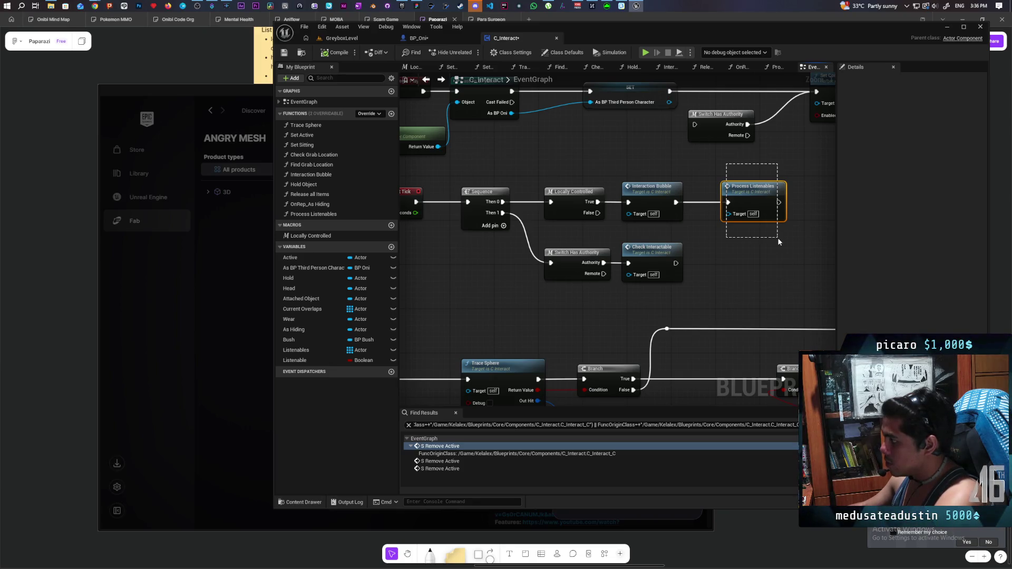
{"action": "mouse_move", "coordinate": [779, 242]}
{"action": "left_mouse_down"}
{"action": "mouse_move", "coordinate": [477, 244]}
{"action": "mouse_move", "coordinate": [778, 230]}
{"action": "left_mouse_up"}
{"action": "mouse_move", "coordinate": [560, 274]}
{"action": "left_mouse_down"}
{"action": "mouse_move", "coordinate": [670, 269]}
{"action": "mouse_move", "coordinate": [562, 269]}
{"action": "left_mouse_up"}
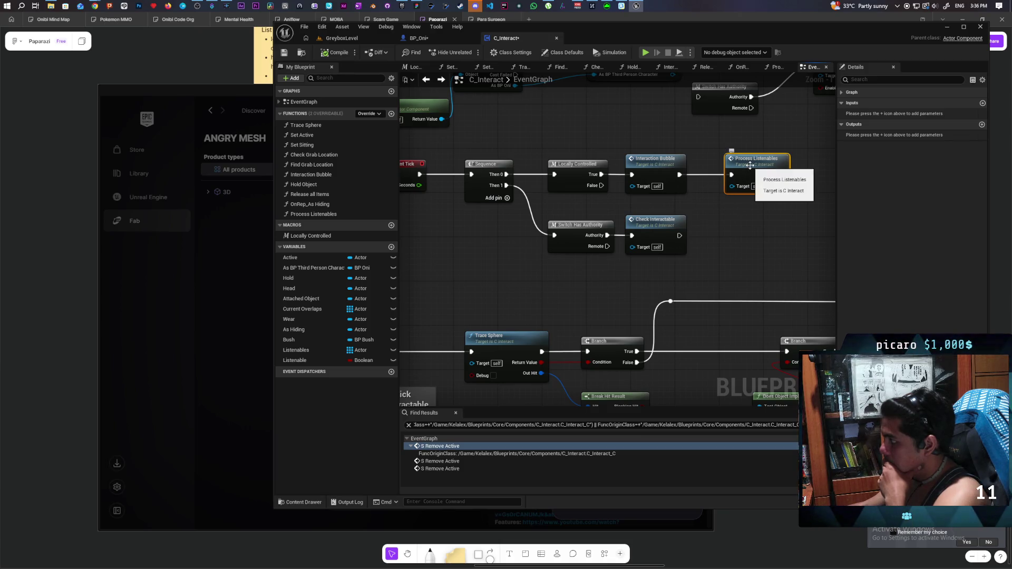
{"action": "mouse_move", "coordinate": [757, 239]}
{"action": "left_mouse_down"}
{"action": "mouse_move", "coordinate": [569, 247]}
{"action": "mouse_move", "coordinate": [786, 232]}
{"action": "mouse_move", "coordinate": [729, 264]}
{"action": "mouse_move", "coordinate": [554, 282]}
{"action": "mouse_move", "coordinate": [722, 260]}
{"action": "mouse_move", "coordinate": [647, 259]}
{"action": "left_mouse_up"}
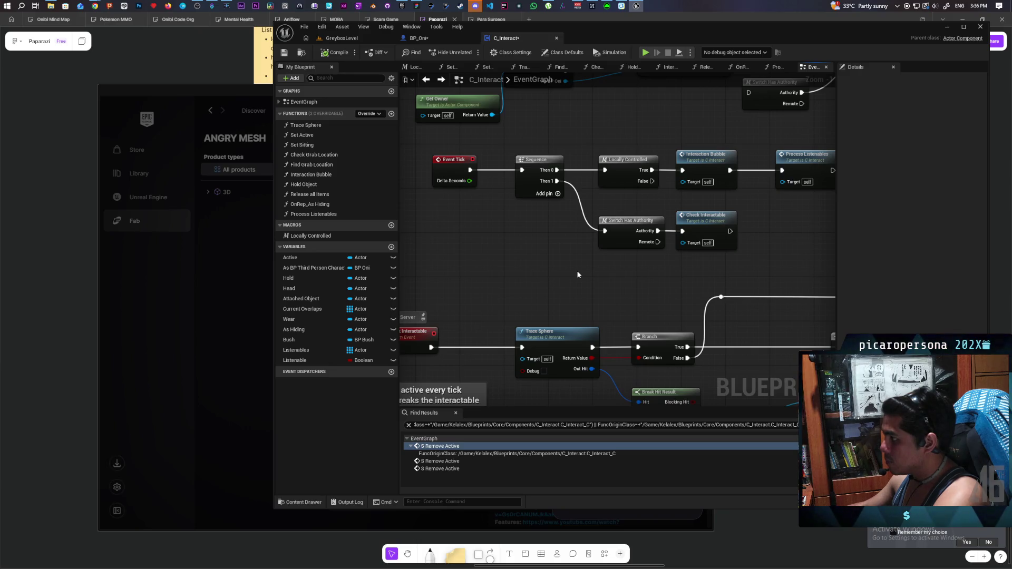
Step: Add a custom event named S_Set Listenable that sets the Listenable variable
{"action": "left_click", "coordinate": [444, 261]}
{"action": "type", "text": "S_Set Li"}
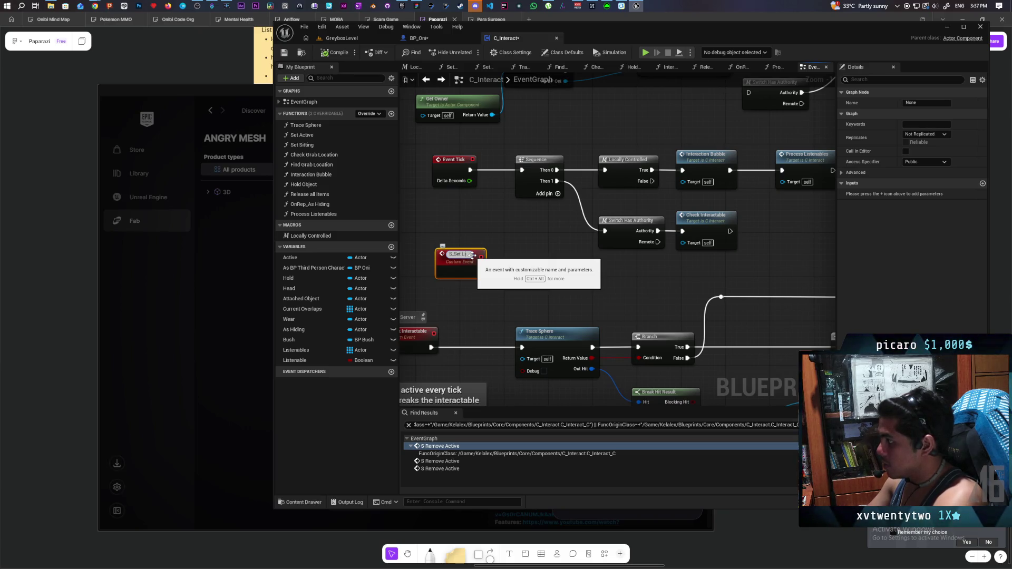
{"action": "type", "text": "enable"}
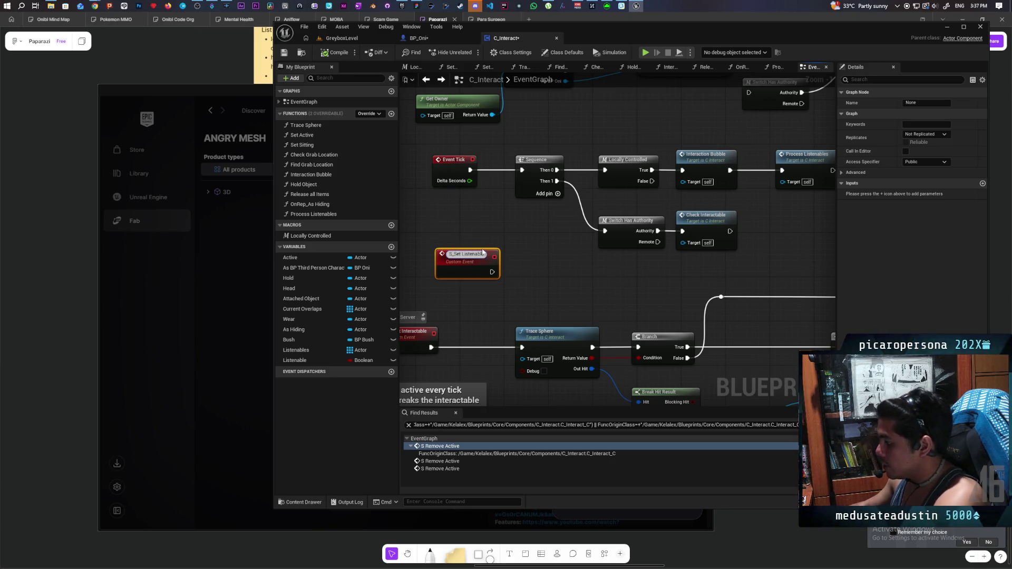
{"action": "left_click", "coordinate": [449, 198]}
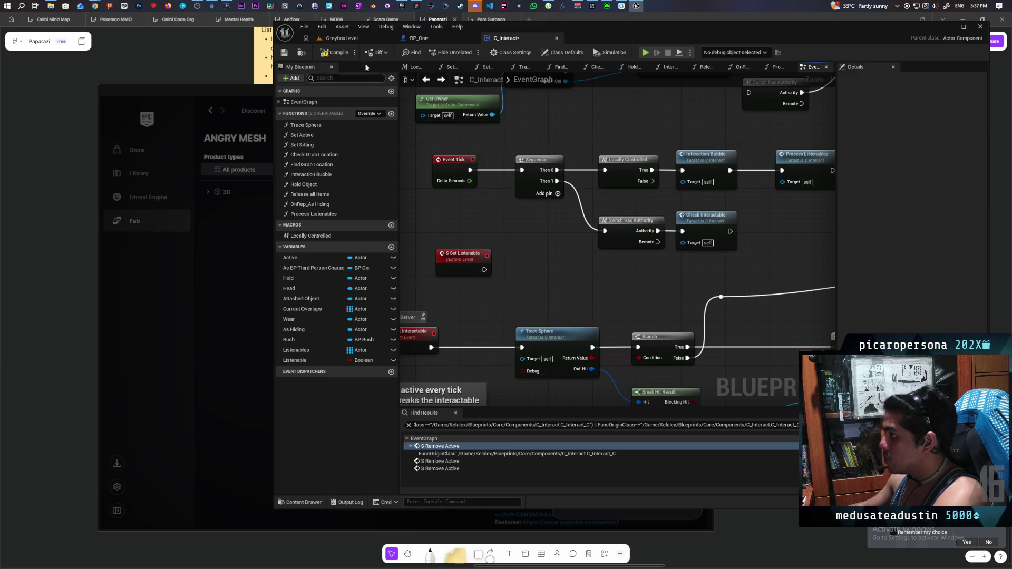
{"action": "mouse_move", "coordinate": [295, 360]}
{"action": "left_mouse_down"}
{"action": "mouse_move", "coordinate": [316, 369]}
{"action": "mouse_move", "coordinate": [518, 260]}
{"action": "mouse_move", "coordinate": [454, 276]}
{"action": "left_mouse_up"}
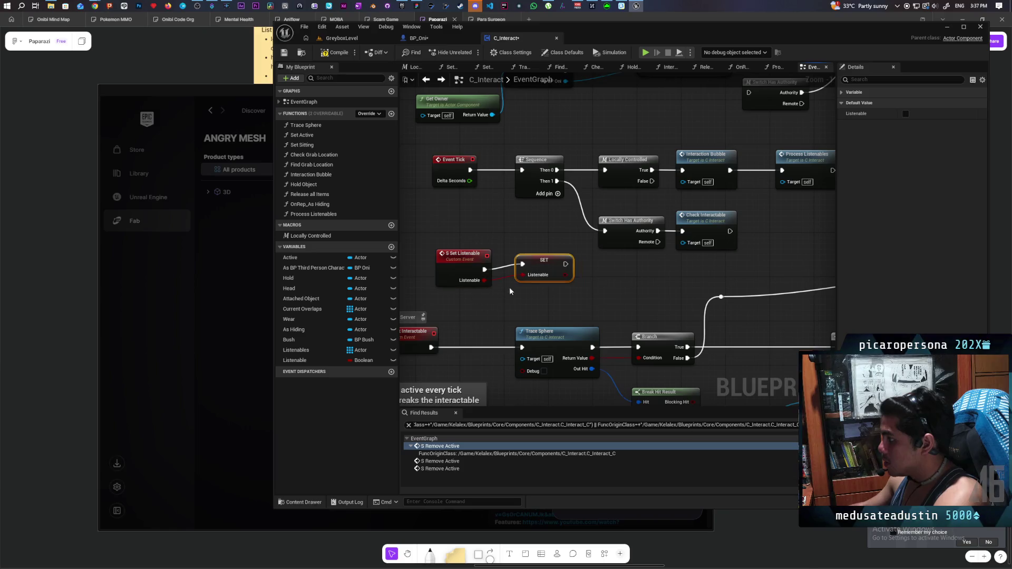
Step: Make S_Set Listenable Run on Server and Reliable, then compile and save C_Interact
{"action": "left_click", "coordinate": [462, 255]}
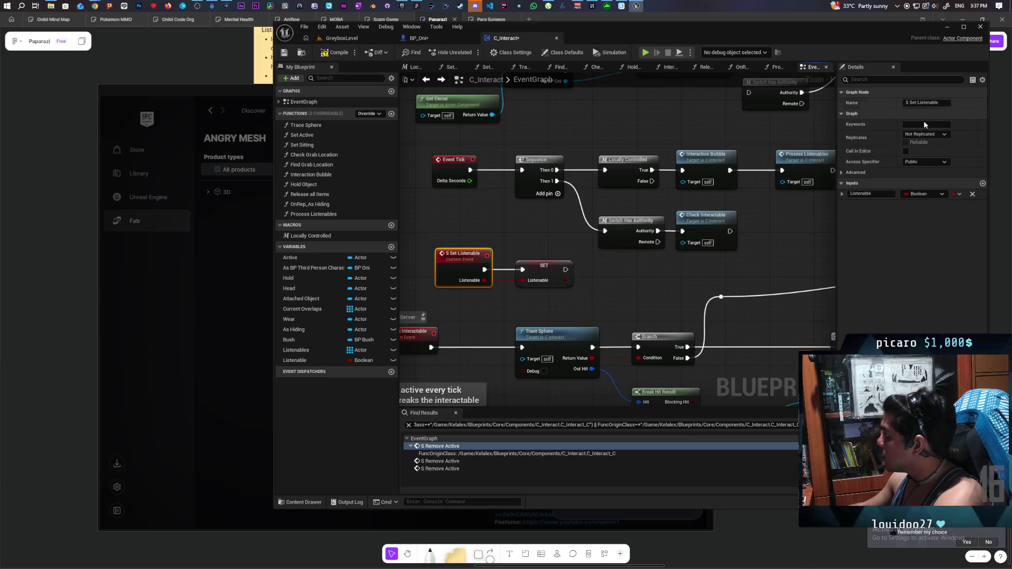
{"action": "left_click", "coordinate": [926, 135]}
{"action": "left_click", "coordinate": [929, 163]}
{"action": "left_click", "coordinate": [906, 142]}
{"action": "left_click", "coordinate": [585, 295]}
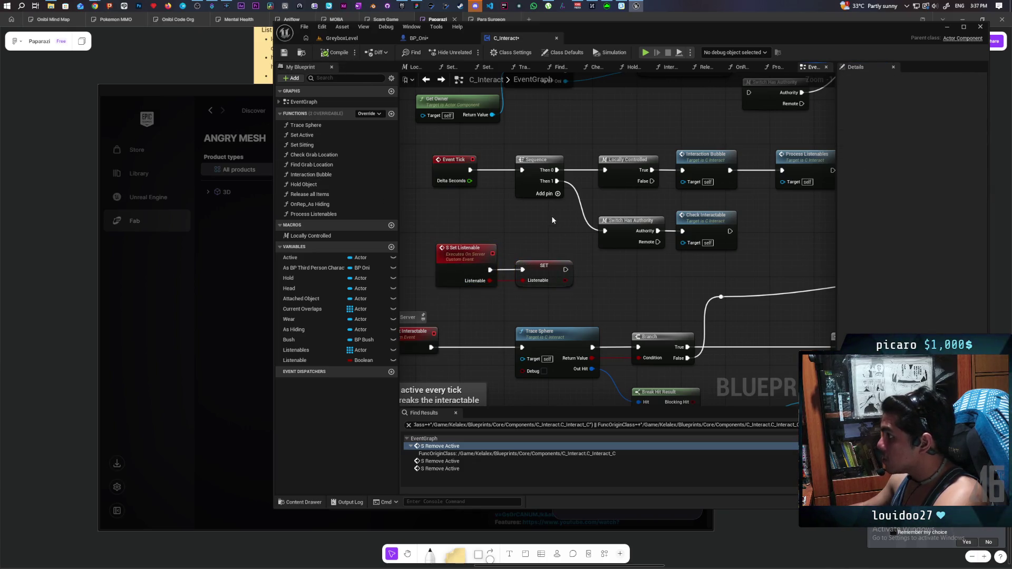
{"action": "key", "text": "ctrl+shift+s"}
Step: Open the Process Listenables function graph
{"action": "left_click_drag", "start_coordinate": [614, 288], "coordinate": [546, 287]}
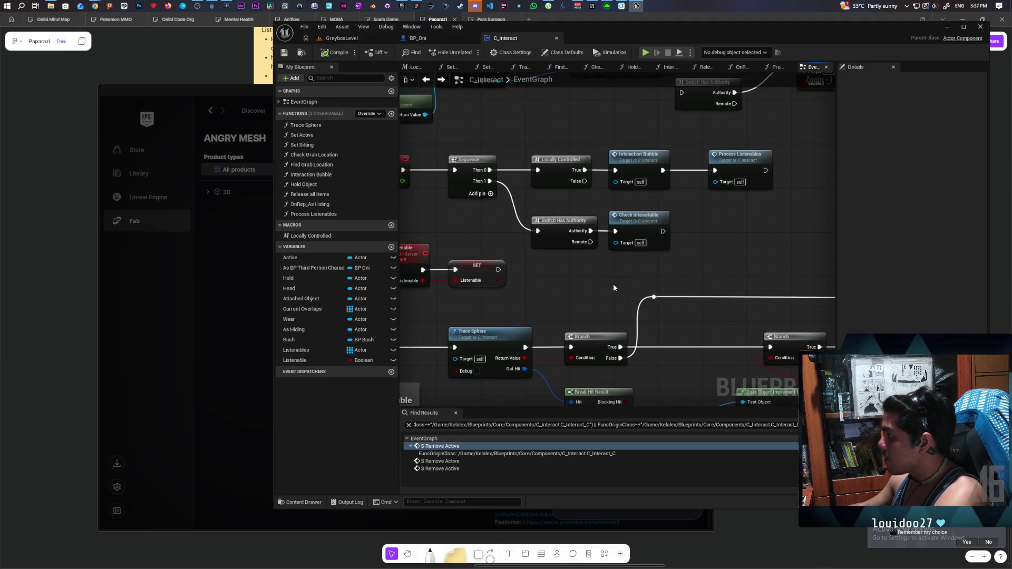
{"action": "double_click", "coordinate": [736, 162]}
{"action": "scroll", "coordinate": [666, 235], "scroll_direction": "up", "scroll_amount": 3}
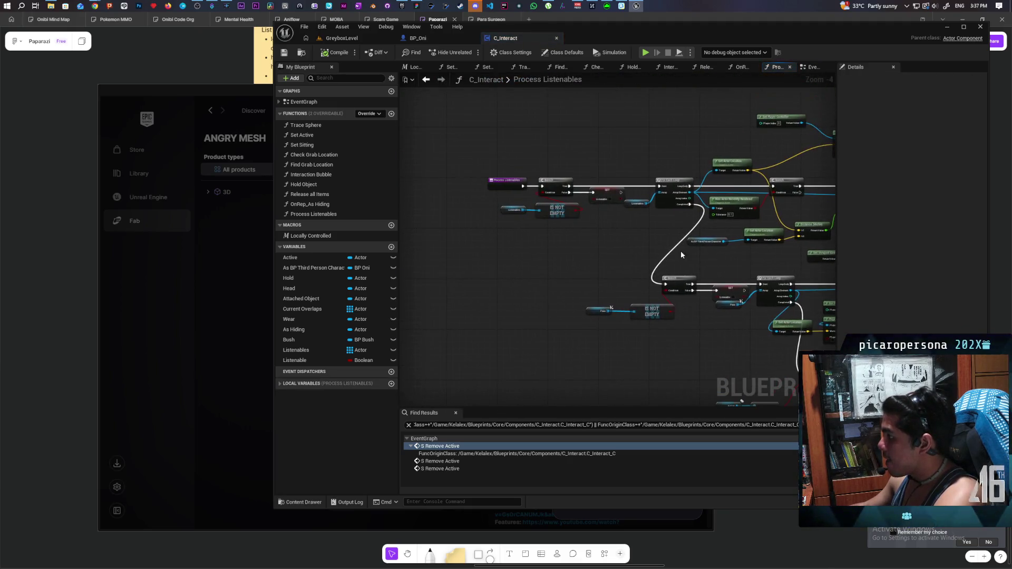
Step: Replace the first Branch False SET Listenable with an S Set Listenable call
{"action": "right_click", "coordinate": [586, 224]}
{"action": "type", "text": "s set"}
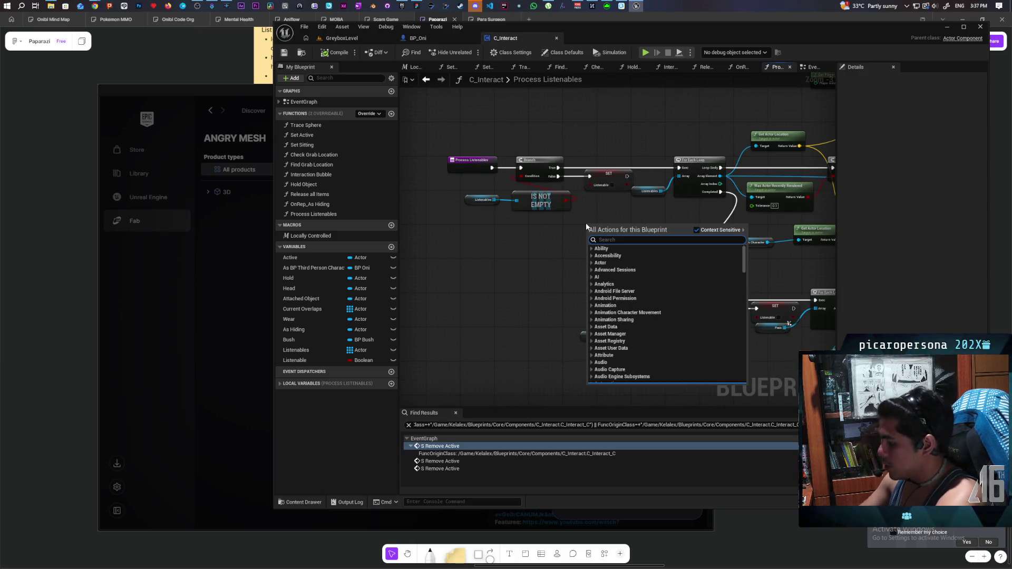
{"action": "type", "text": " liste"}
{"action": "key", "text": "Return"}
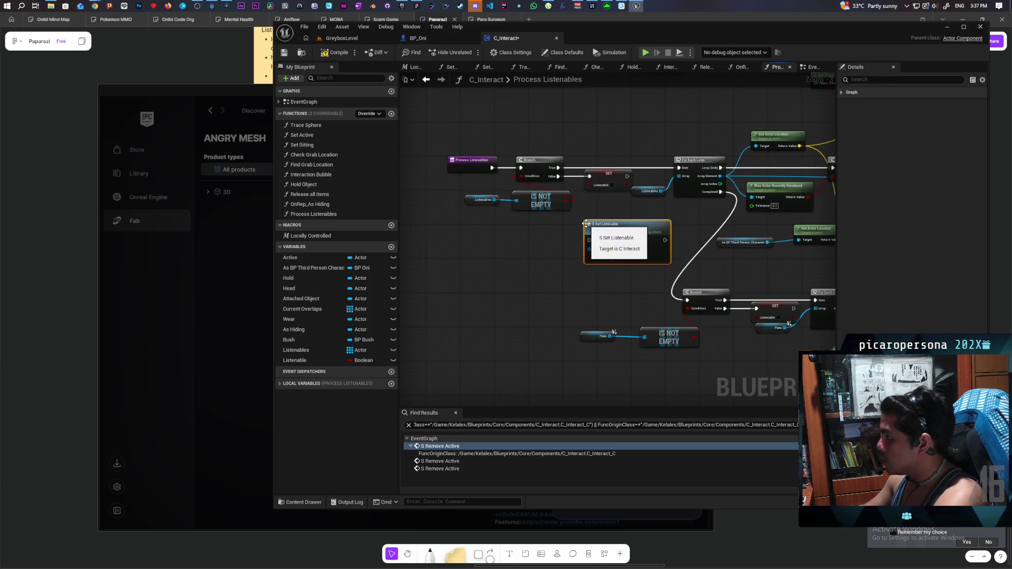
{"action": "mouse_move", "coordinate": [564, 179]}
{"action": "left_mouse_down"}
{"action": "mouse_move", "coordinate": [533, 184]}
{"action": "mouse_move", "coordinate": [559, 245]}
{"action": "left_mouse_up"}
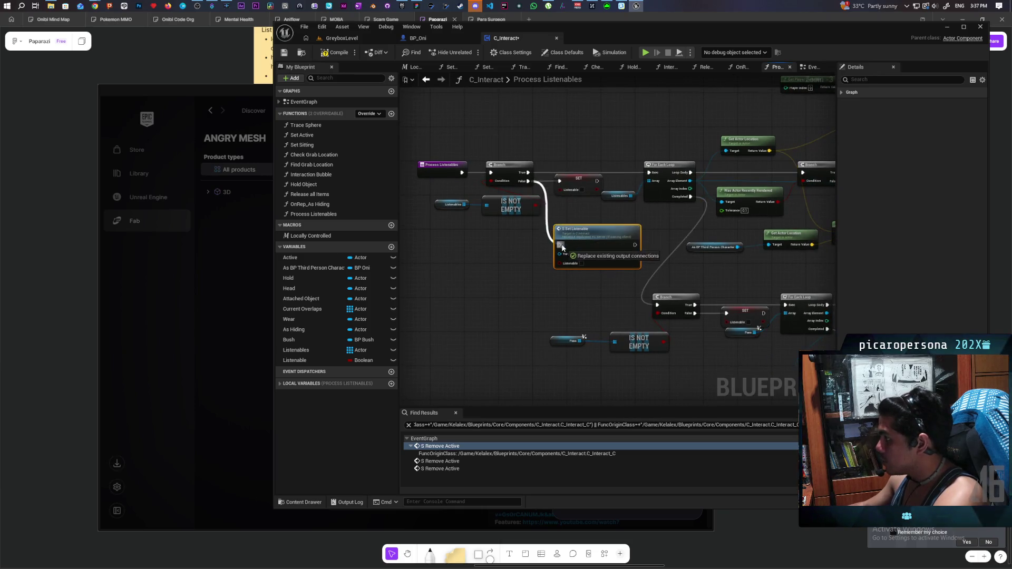
{"action": "left_click", "coordinate": [576, 183]}
{"action": "key", "text": "Delete"}
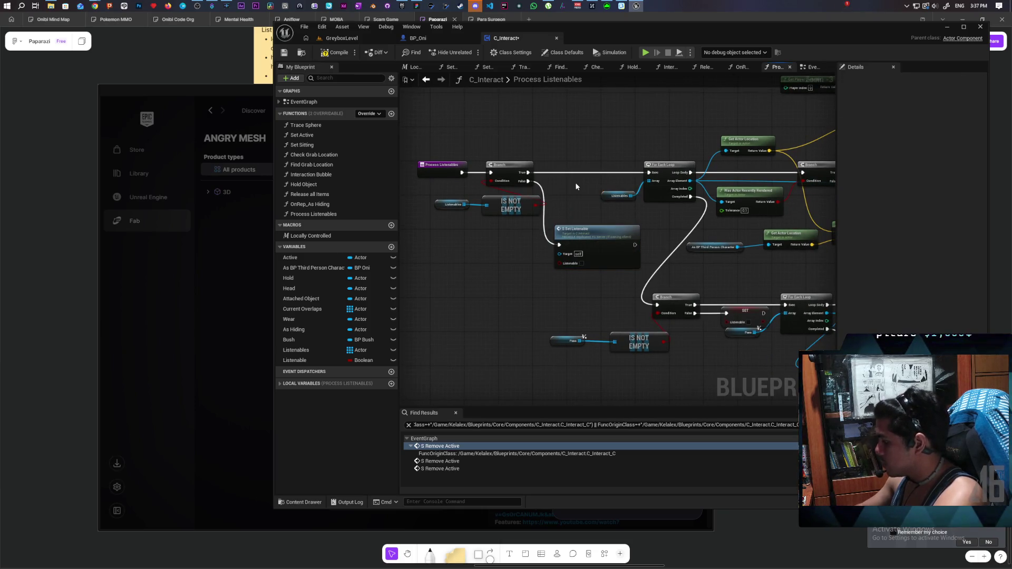
Step: Wire a pasted S Set Listenable call to the second Branch False, deleting its old SET node
{"action": "left_click", "coordinate": [605, 244]}
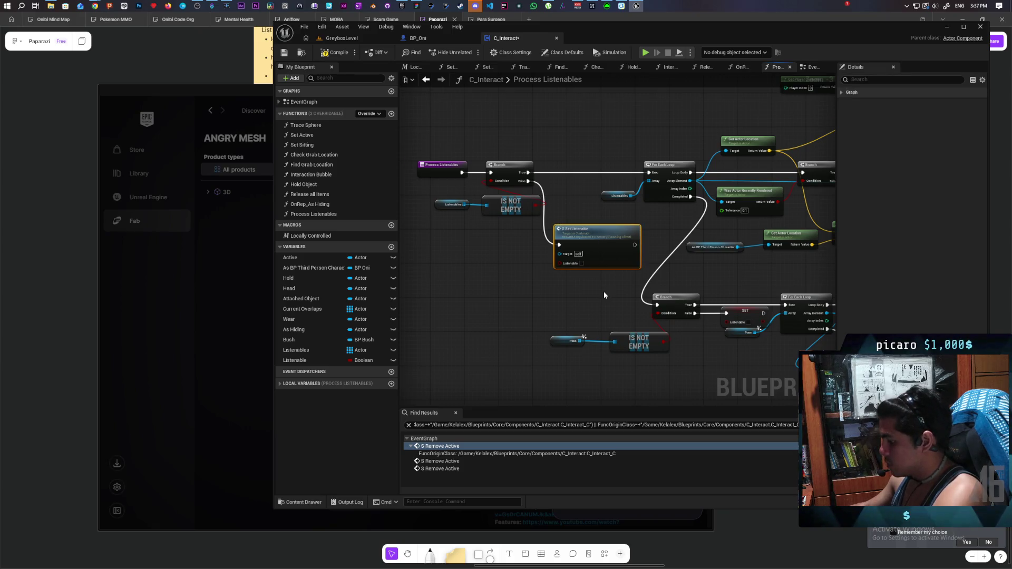
{"action": "scroll", "coordinate": [605, 291], "scroll_direction": "down", "scroll_amount": 2}
{"action": "key", "text": "ctrl+v"}
{"action": "left_click_drag", "start_coordinate": [462, 234], "coordinate": [484, 306]}
{"action": "left_click", "coordinate": [507, 235]}
{"action": "key", "text": "Delete"}
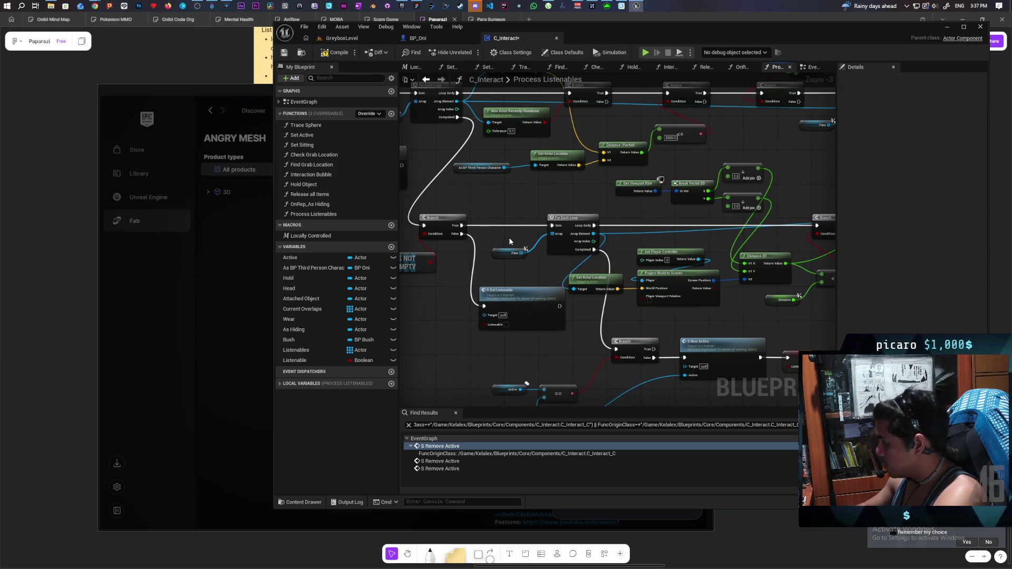
{"action": "left_click", "coordinate": [504, 287]}
Step: Swap the SET Listenable after S New Active for an S Set Listenable call, then return to EventGraph
{"action": "left_click_drag", "start_coordinate": [475, 271], "coordinate": [657, 279]}
{"action": "left_click", "coordinate": [669, 276]}
{"action": "key", "text": "Delete"}
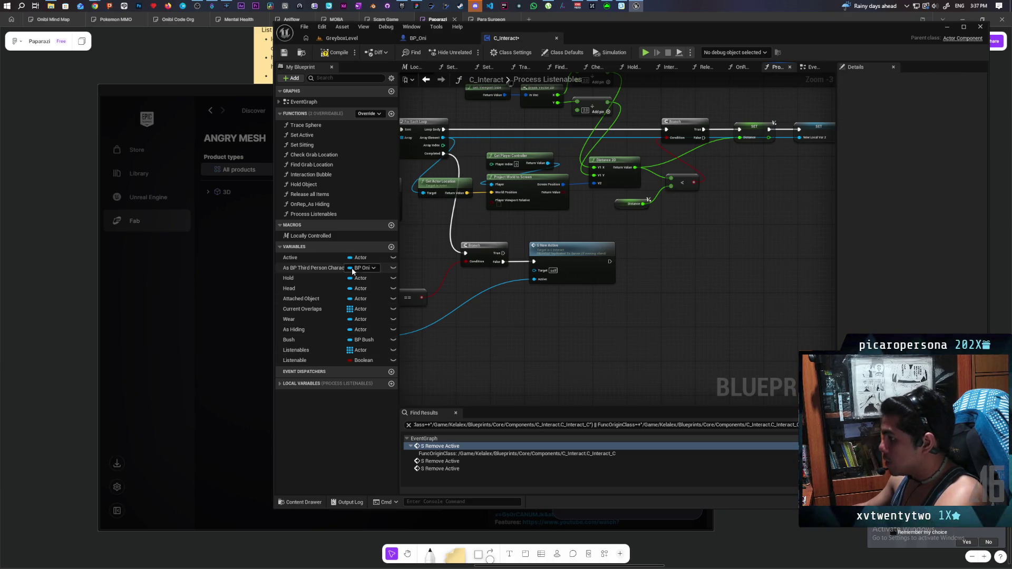
{"action": "key", "text": "ctrl+v"}
{"action": "mouse_move", "coordinate": [664, 274]}
{"action": "left_mouse_down"}
{"action": "mouse_move", "coordinate": [643, 249]}
{"action": "mouse_move", "coordinate": [640, 262]}
{"action": "left_mouse_up"}
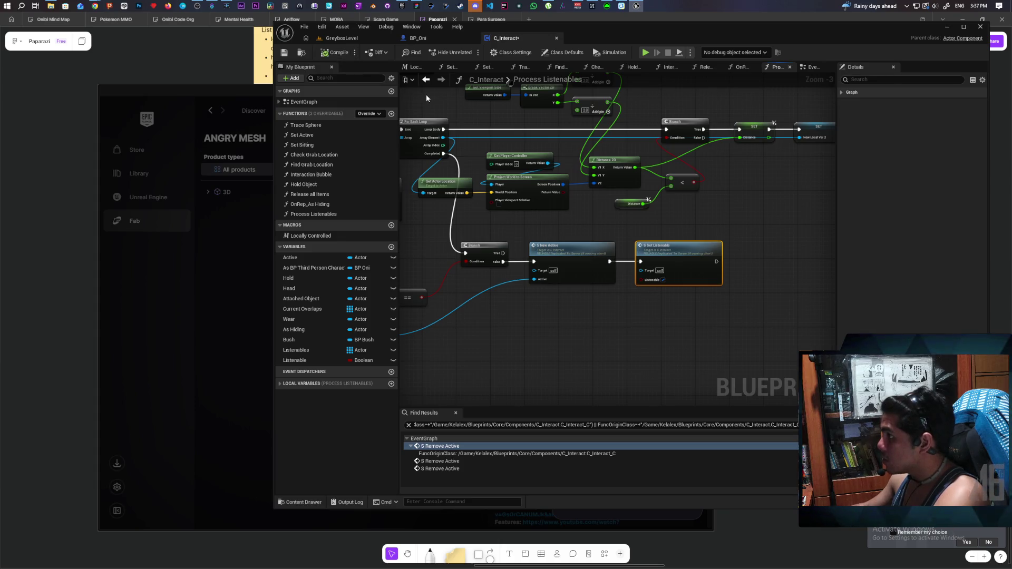
{"action": "left_click", "coordinate": [426, 79]}
{"action": "scroll", "coordinate": [568, 195], "scroll_direction": "down", "scroll_amount": 2}
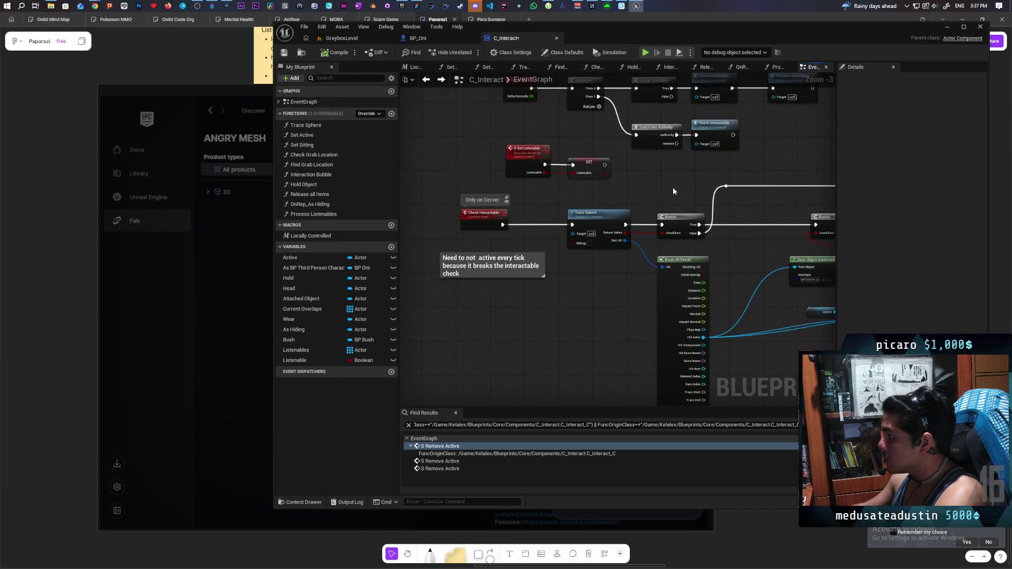
Step: Add a Listenable getter beside Check Interactable and convert it to a branching GET
{"action": "mouse_move", "coordinate": [575, 237]}
{"action": "left_mouse_down"}
{"action": "mouse_move", "coordinate": [533, 245]}
{"action": "mouse_move", "coordinate": [524, 259]}
{"action": "mouse_move", "coordinate": [531, 266]}
{"action": "left_mouse_up"}
{"action": "mouse_move", "coordinate": [297, 362]}
{"action": "left_mouse_down"}
{"action": "mouse_move", "coordinate": [524, 230]}
{"action": "mouse_move", "coordinate": [517, 218]}
{"action": "left_mouse_up"}
{"action": "left_click", "coordinate": [533, 224]}
{"action": "left_click", "coordinate": [569, 216]}
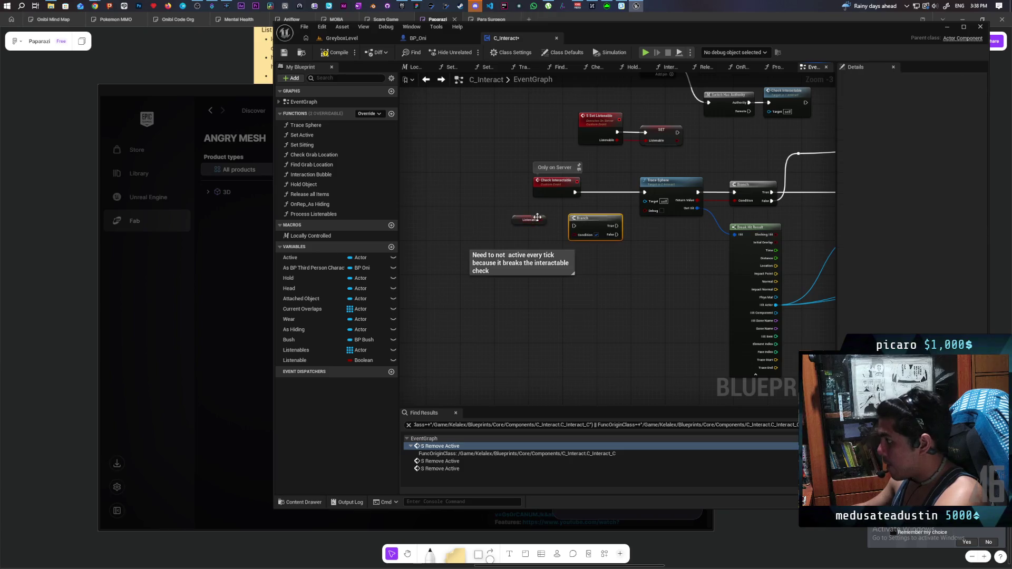
{"action": "key", "text": "Delete"}
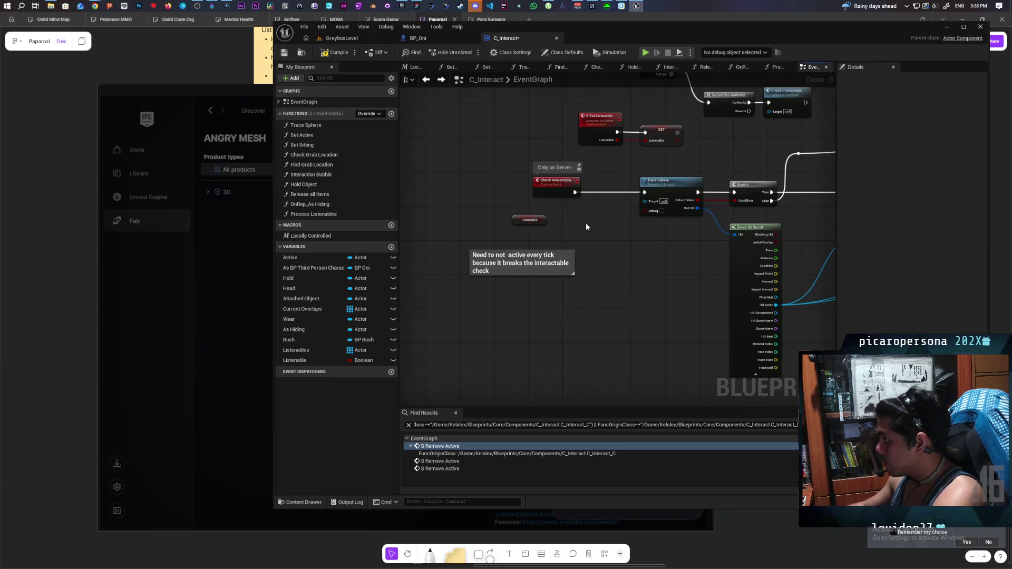
{"action": "right_click", "coordinate": [520, 223]}
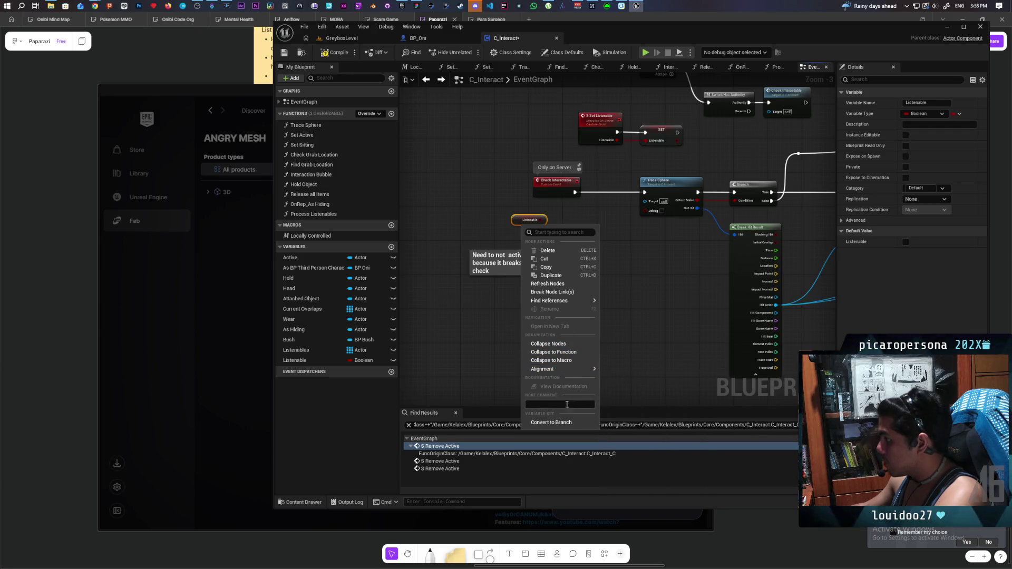
{"action": "left_click", "coordinate": [568, 422]}
Step: Wire the Listenable GET's False output into Trace Sphere
{"action": "scroll", "coordinate": [613, 215], "scroll_direction": "up", "scroll_amount": 2}
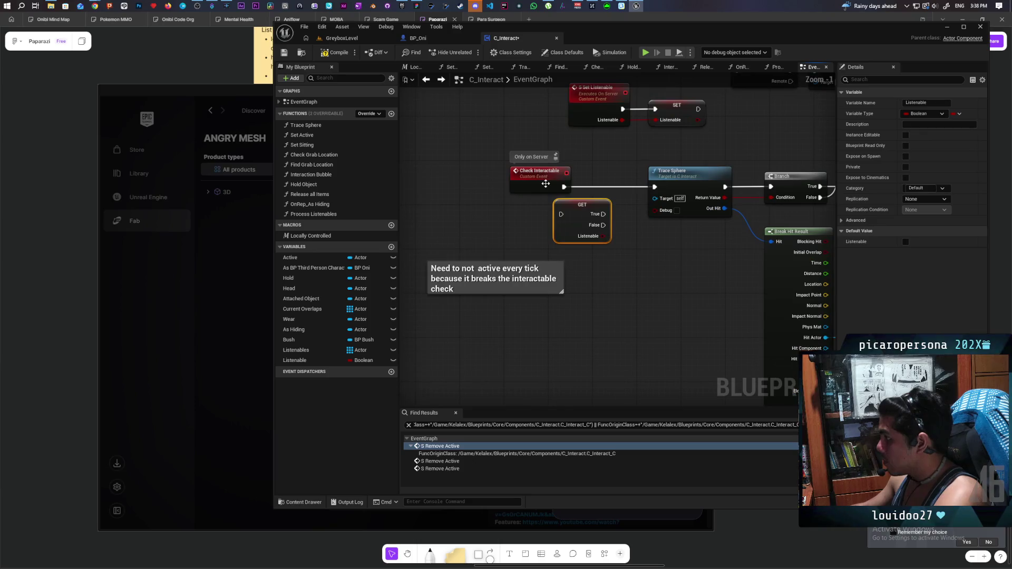
{"action": "left_click", "coordinate": [506, 172]}
{"action": "mouse_move", "coordinate": [586, 221]}
{"action": "left_mouse_down"}
{"action": "mouse_move", "coordinate": [585, 190]}
{"action": "mouse_move", "coordinate": [567, 181]}
{"action": "mouse_move", "coordinate": [599, 205]}
{"action": "mouse_move", "coordinate": [654, 187]}
{"action": "left_mouse_up"}
{"action": "left_click_drag", "start_coordinate": [661, 257], "coordinate": [556, 244]}
{"action": "scroll", "coordinate": [557, 244], "scroll_direction": "down", "scroll_amount": 2}
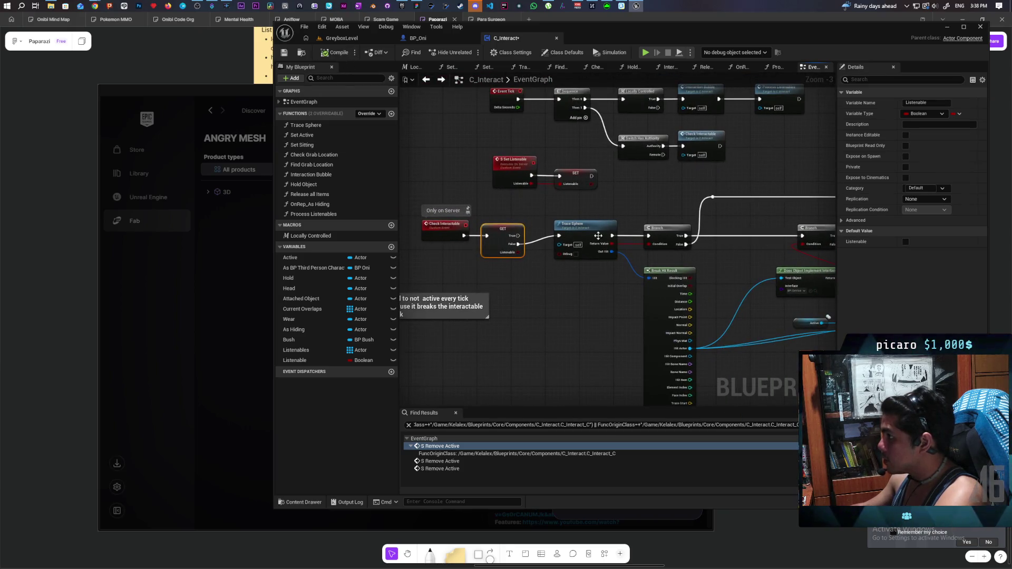
Step: Tidy Check Interactable and the GET node, then start a Play-In-Editor test of GreyboxLevel
{"action": "left_click_drag", "start_coordinate": [761, 229], "coordinate": [788, 211]}
{"action": "mouse_move", "coordinate": [445, 199]}
{"action": "left_mouse_down"}
{"action": "mouse_move", "coordinate": [522, 235]}
{"action": "mouse_move", "coordinate": [539, 226]}
{"action": "left_mouse_up"}
{"action": "left_click", "coordinate": [554, 260]}
{"action": "mouse_move", "coordinate": [553, 260]}
{"action": "left_mouse_down"}
{"action": "mouse_move", "coordinate": [594, 264]}
{"action": "mouse_move", "coordinate": [546, 198]}
{"action": "left_mouse_up"}
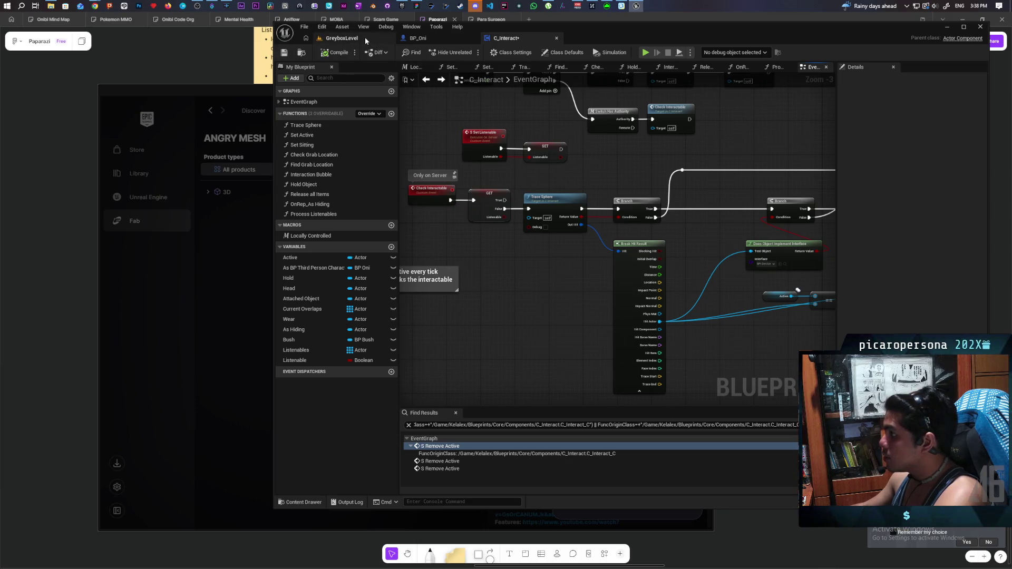
{"action": "left_click", "coordinate": [365, 39]}
{"action": "left_click", "coordinate": [469, 51]}
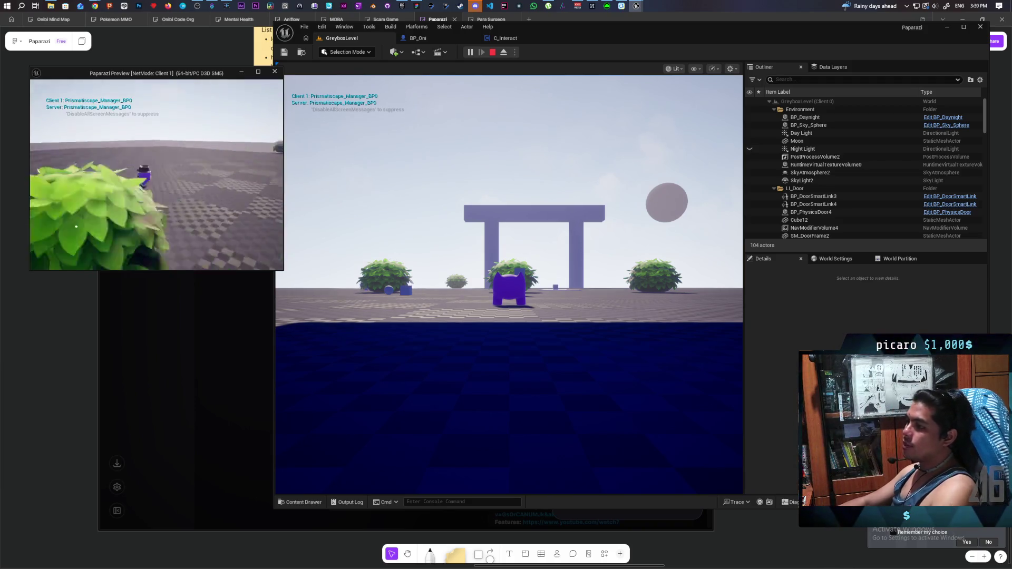
Step: Walk the Client 1 character up to the NPC to check the Listen prompt, then stop PIE
{"action": "key", "text": "w"}
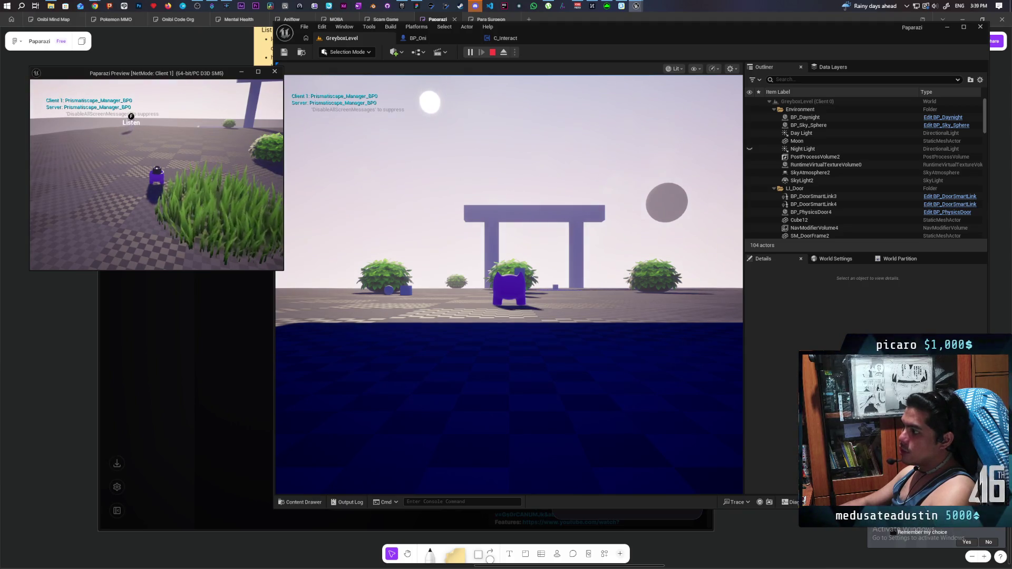
{"action": "key", "text": "a"}
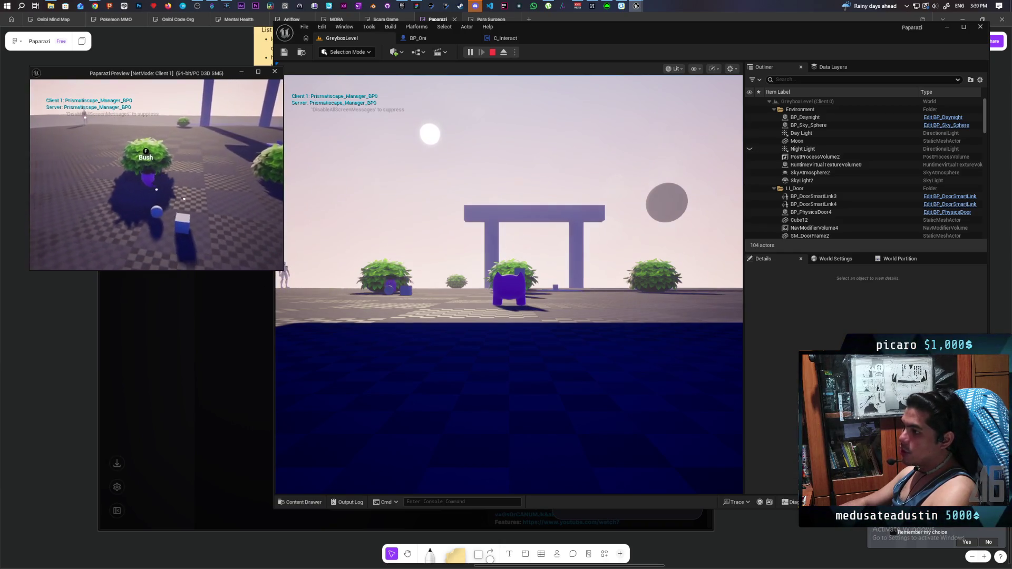
{"action": "key", "text": "s"}
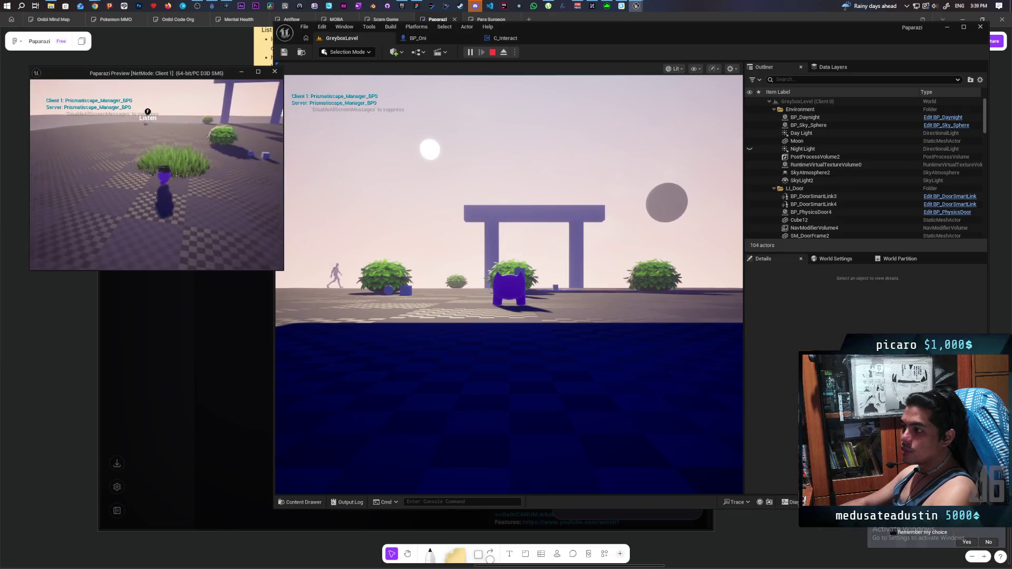
{"action": "key", "text": "w"}
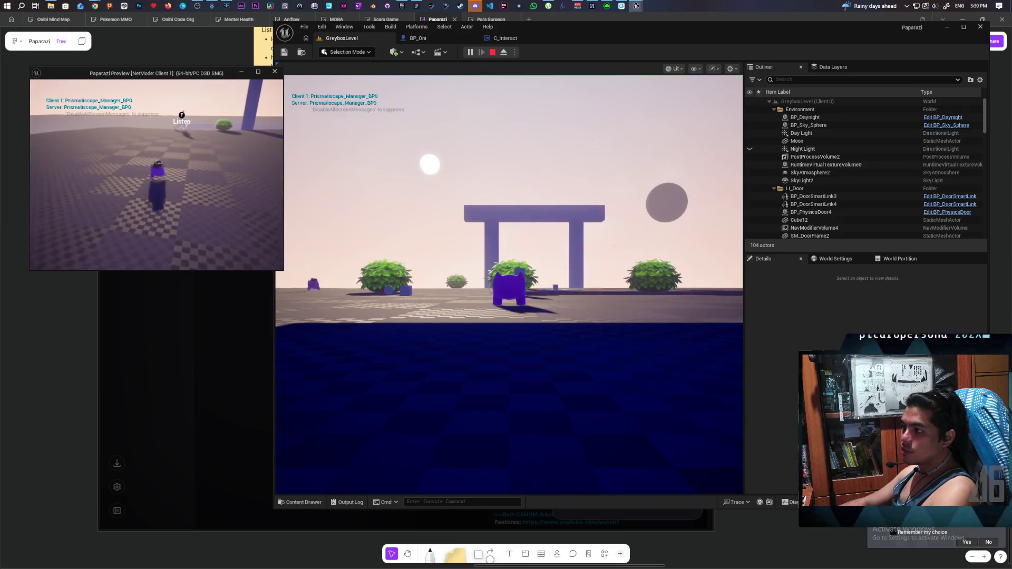
{"action": "key", "text": "f"}
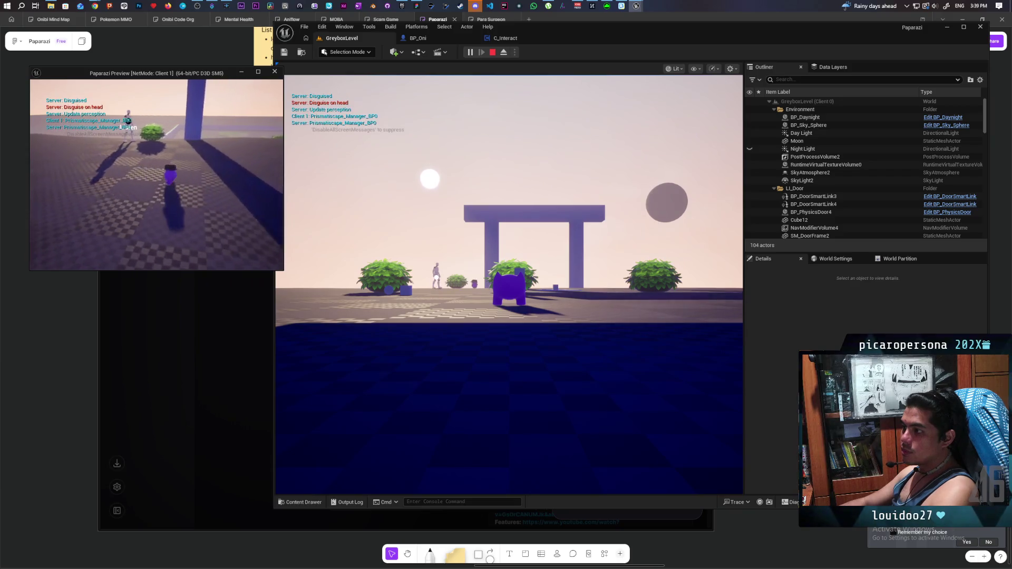
{"action": "key", "text": "a"}
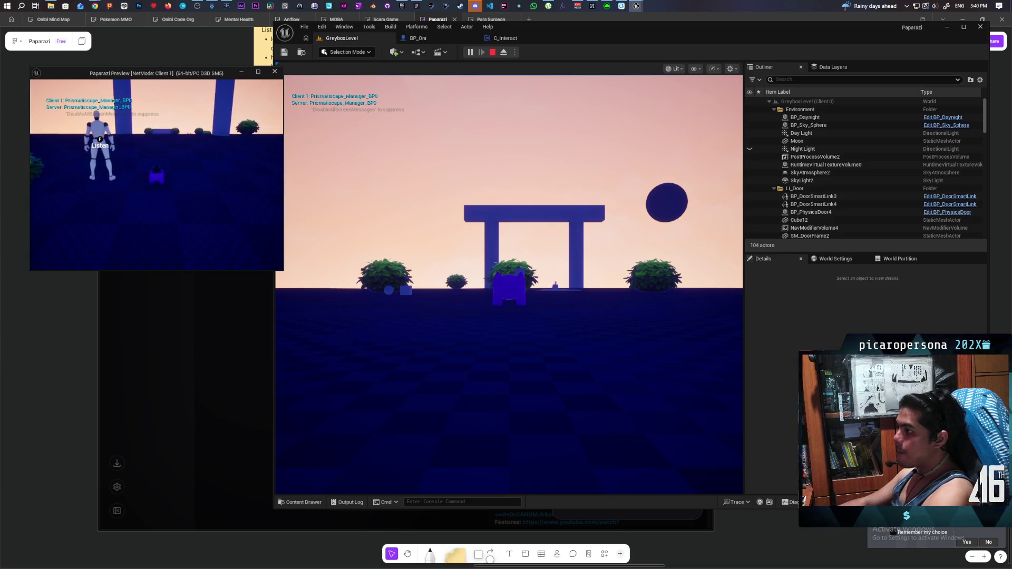
{"action": "key", "text": "Escape"}
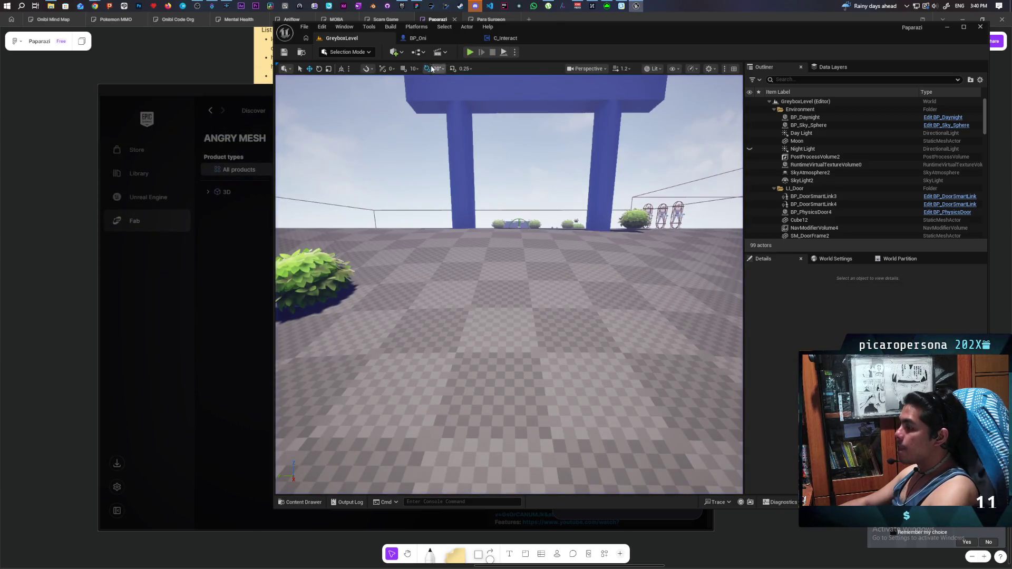
Step: Open BP_Oni's EventGraph and locate the interact input nodes and S Interact call
{"action": "left_click", "coordinate": [432, 36]}
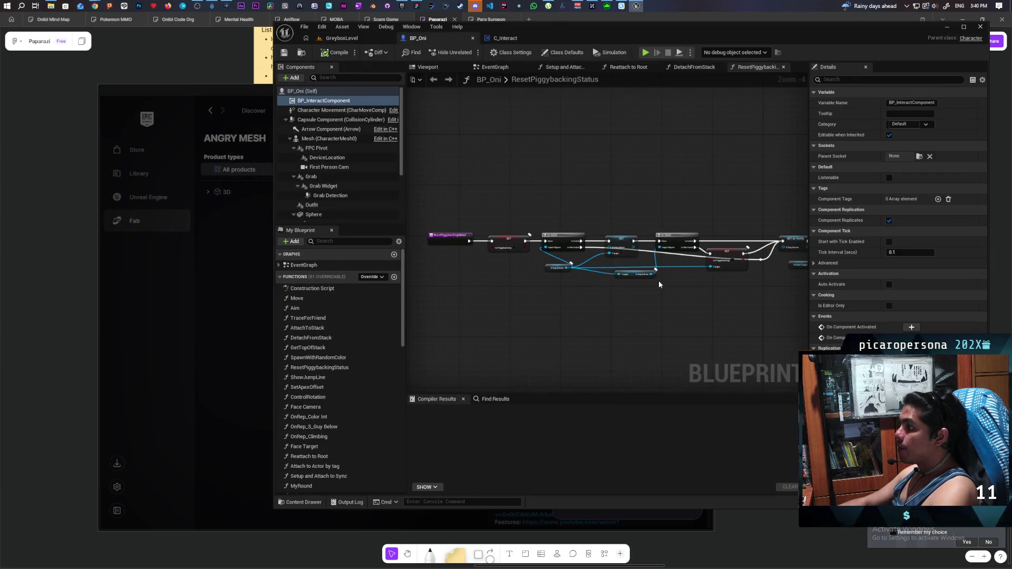
{"action": "left_click", "coordinate": [496, 67]}
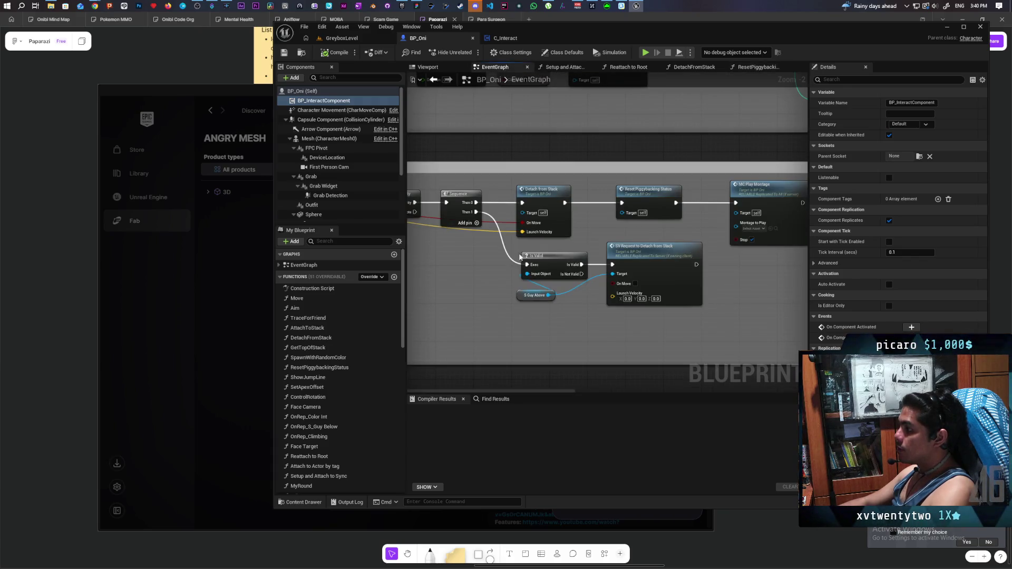
{"action": "scroll", "coordinate": [485, 267], "scroll_direction": "down", "scroll_amount": 10}
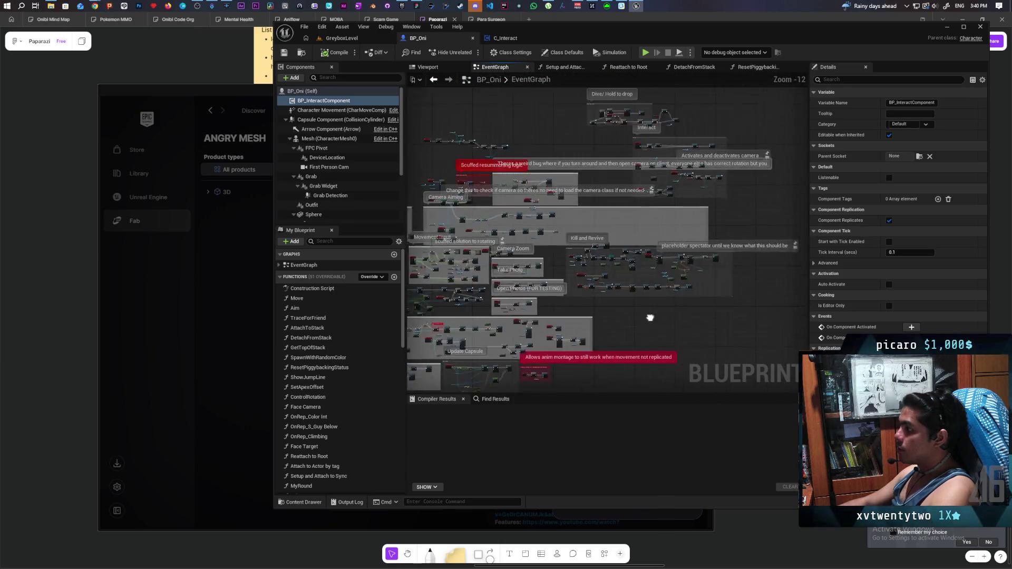
{"action": "scroll", "coordinate": [590, 199], "scroll_direction": "up", "scroll_amount": 10}
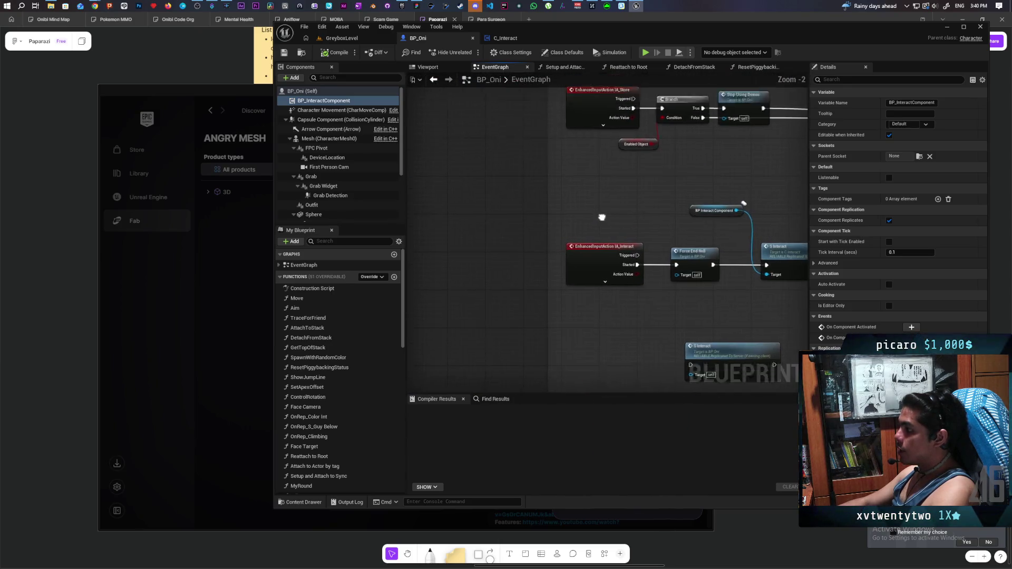
{"action": "mouse_move", "coordinate": [603, 292]}
{"action": "left_mouse_down"}
{"action": "mouse_move", "coordinate": [504, 251]}
{"action": "mouse_move", "coordinate": [610, 218]}
{"action": "mouse_move", "coordinate": [418, 220]}
{"action": "mouse_move", "coordinate": [468, 219]}
{"action": "left_mouse_up"}
{"action": "mouse_move", "coordinate": [597, 224]}
{"action": "left_mouse_down"}
{"action": "mouse_move", "coordinate": [547, 223]}
{"action": "mouse_move", "coordinate": [690, 216]}
{"action": "left_mouse_up"}
Step: Jump to C_Interact's S Interact event, inspect it, then open the ThirdPerson Blueprints assets
{"action": "double_click", "coordinate": [580, 182]}
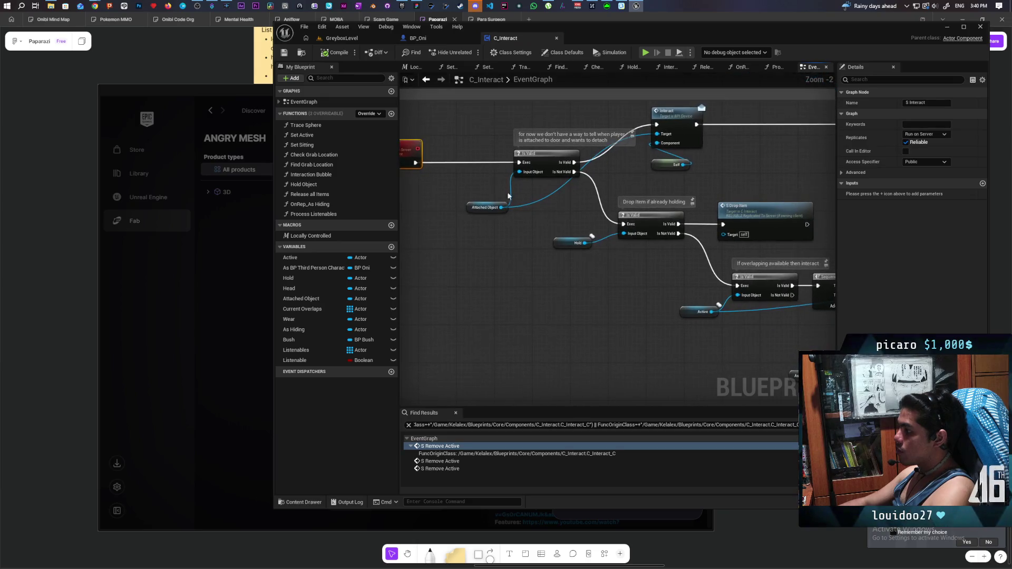
{"action": "mouse_move", "coordinate": [638, 310]}
{"action": "left_mouse_down"}
{"action": "mouse_move", "coordinate": [580, 309]}
{"action": "mouse_move", "coordinate": [569, 342]}
{"action": "left_mouse_up"}
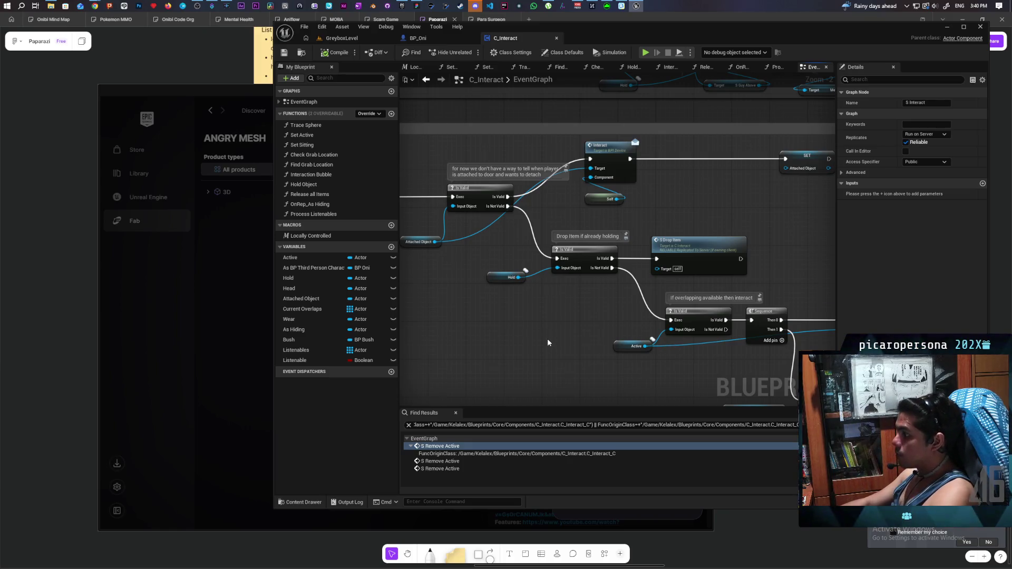
{"action": "scroll", "coordinate": [547, 339], "scroll_direction": "down", "scroll_amount": 2}
{"action": "scroll", "coordinate": [567, 292], "scroll_direction": "up", "scroll_amount": 3}
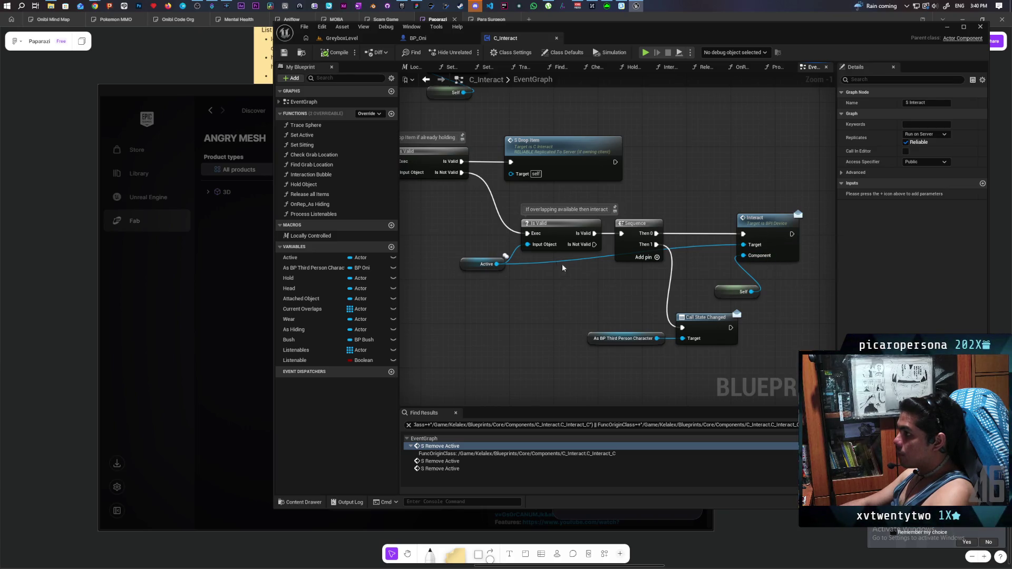
{"action": "left_click", "coordinate": [308, 502]}
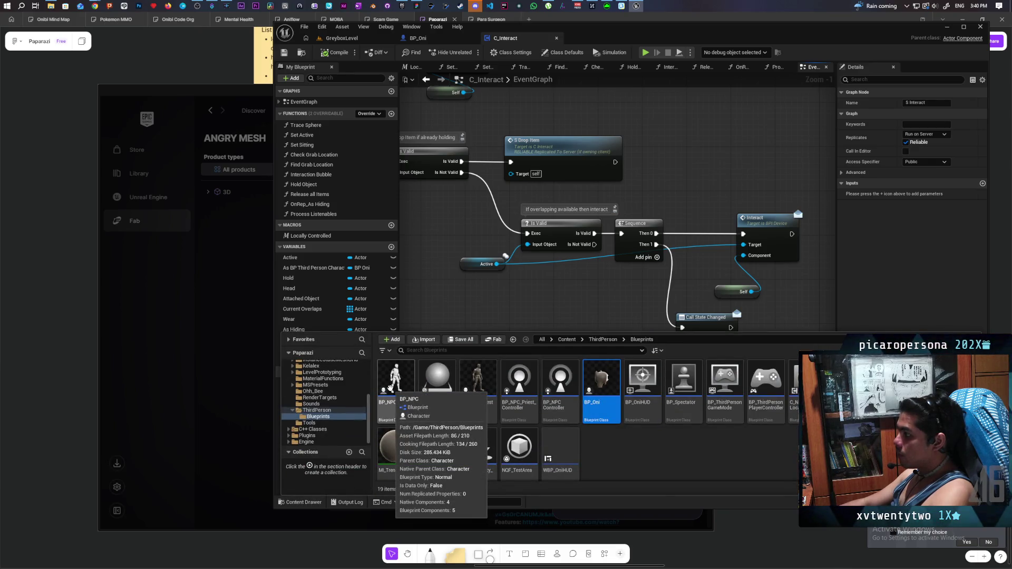
Step: Open BP_NPC and add the Interact interface event to its EventGraph
{"action": "double_click", "coordinate": [390, 389]}
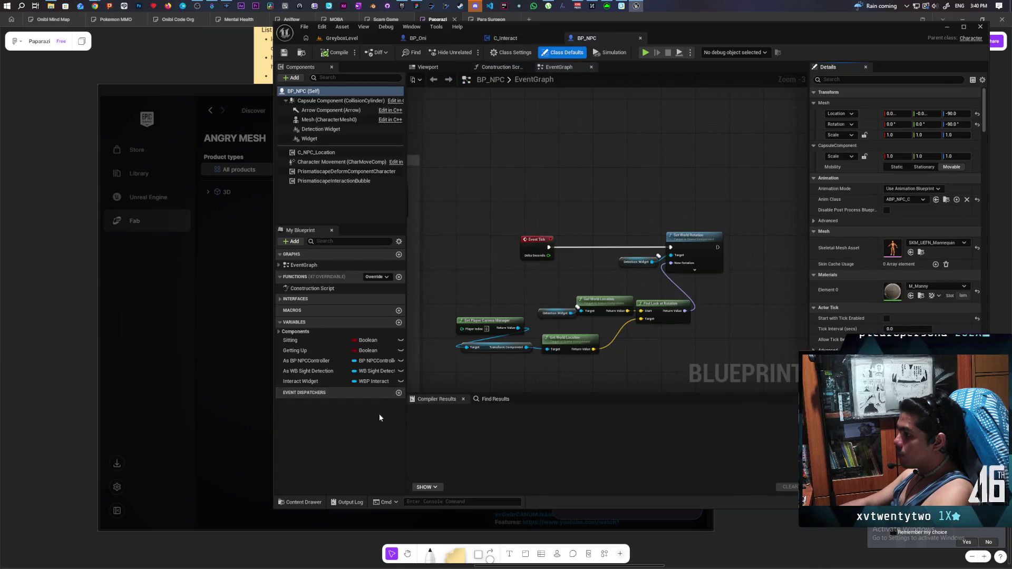
{"action": "left_click", "coordinate": [279, 299]}
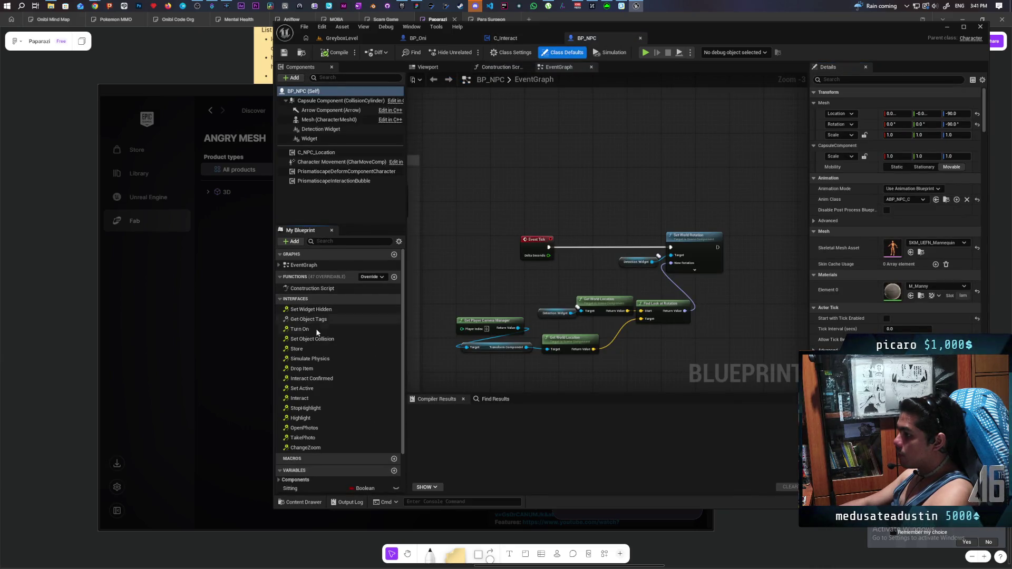
{"action": "double_click", "coordinate": [301, 398]}
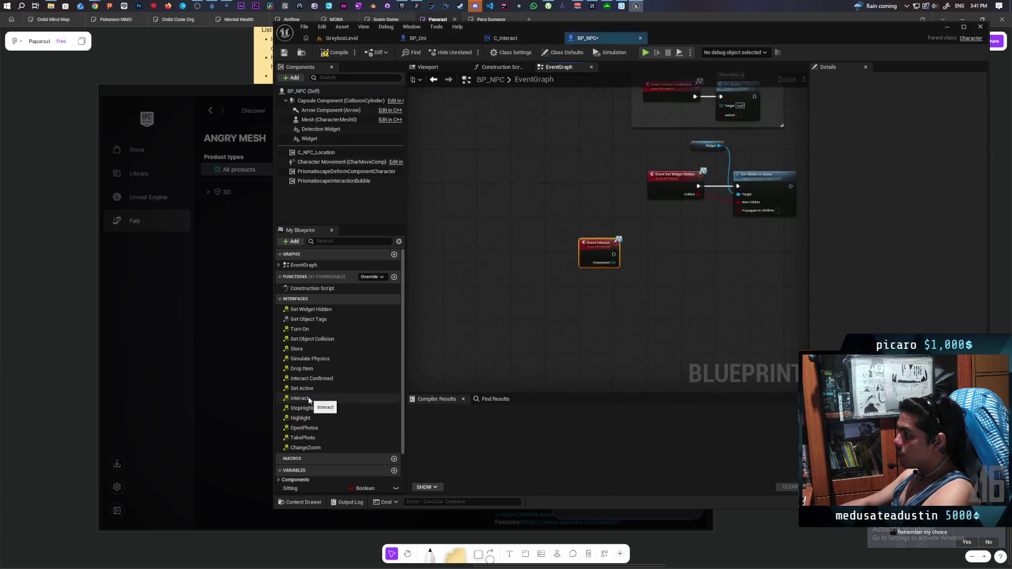
{"action": "mouse_move", "coordinate": [448, 243]}
{"action": "left_mouse_down"}
{"action": "mouse_move", "coordinate": [558, 305]}
{"action": "mouse_move", "coordinate": [549, 314]}
{"action": "mouse_move", "coordinate": [688, 329]}
{"action": "left_mouse_up"}
Step: Attach a Print String reading 'Listening' to Event Interact, then play-test GreyboxLevel
{"action": "key", "text": "ctrl+v"}
{"action": "double_click", "coordinate": [682, 332]}
{"action": "key", "text": "BackSpace"}
{"action": "type", "text": "Listening"}
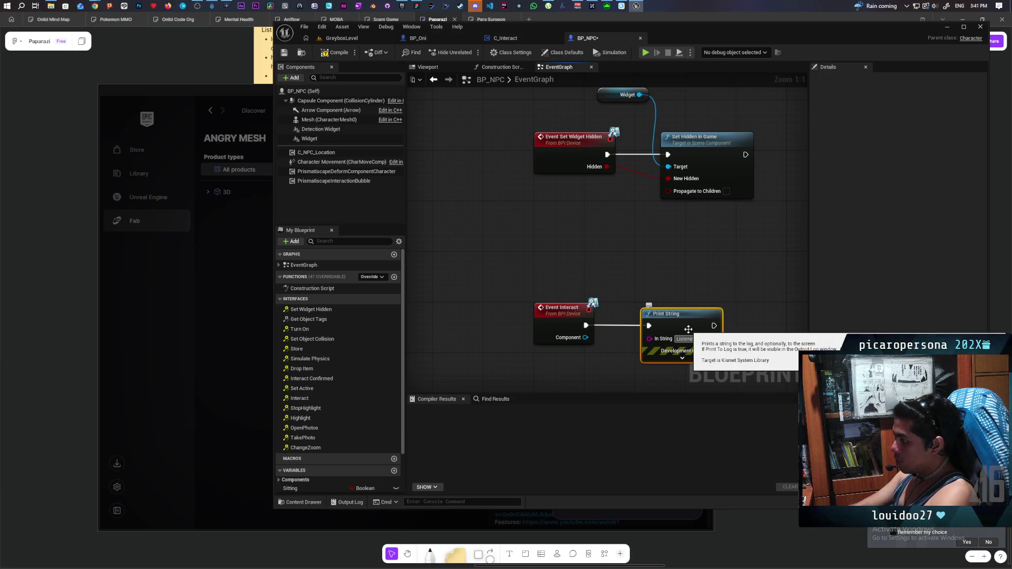
{"action": "left_click", "coordinate": [692, 281]}
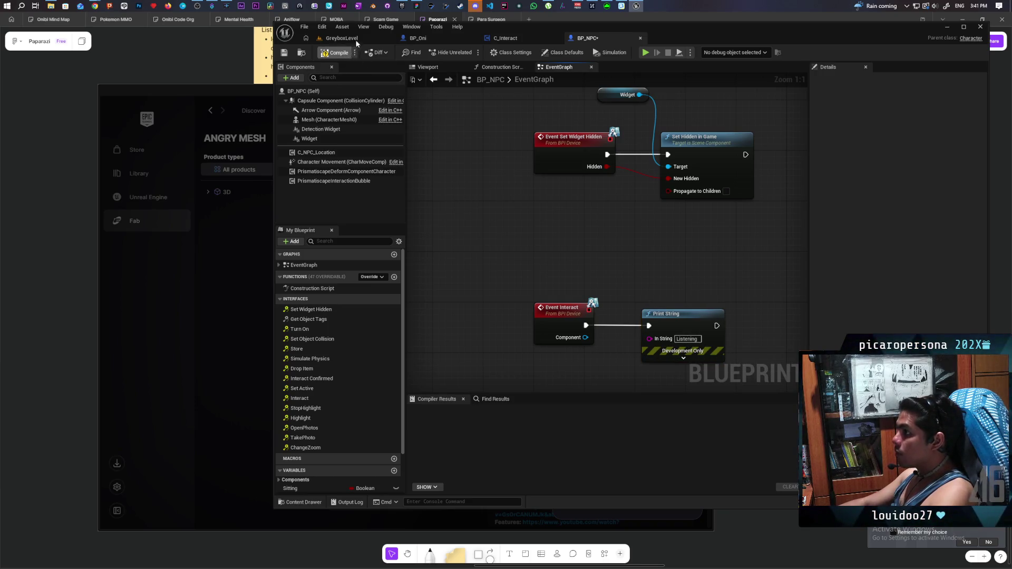
{"action": "left_click", "coordinate": [354, 40]}
{"action": "left_click", "coordinate": [469, 52]}
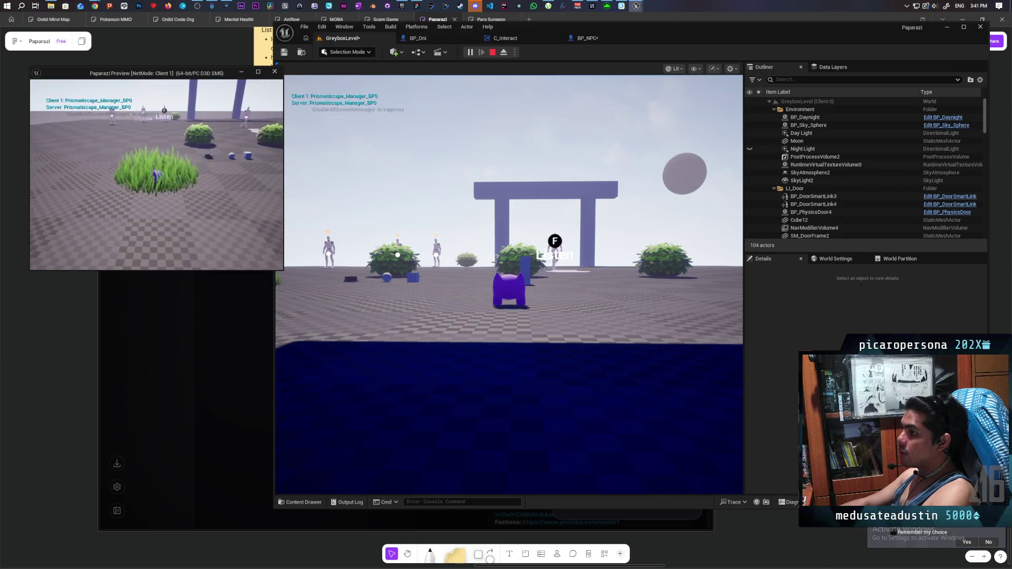
Step: Interact with the NPC at its Listen prompt several times to get Server: Listening output, then end PIE
{"action": "key", "text": "f"}
{"action": "key", "text": "f"}
{"action": "key", "text": "f"}
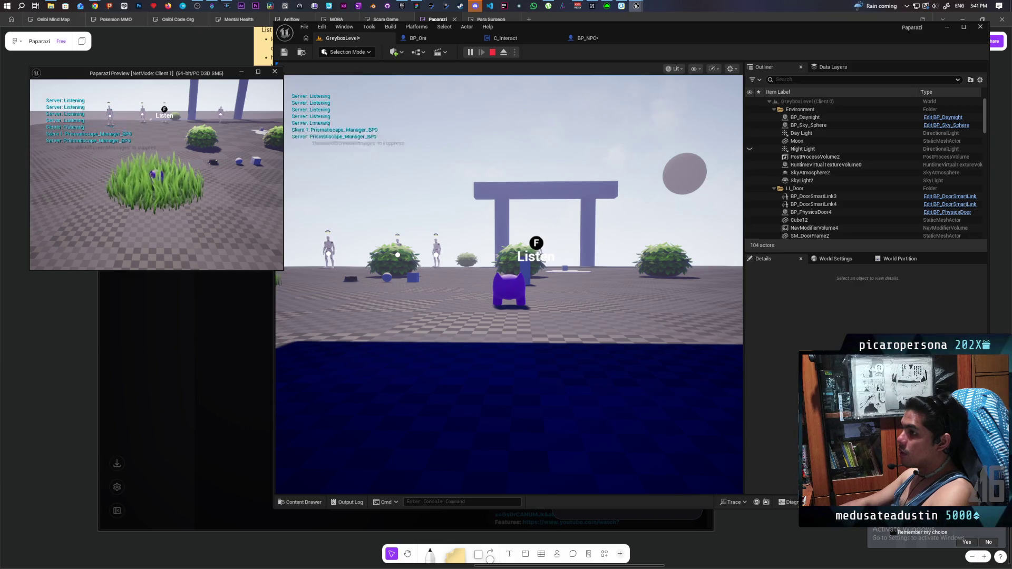
{"action": "key", "text": "w"}
{"action": "key", "text": "s"}
{"action": "key", "text": "f"}
{"action": "key", "text": "f"}
{"action": "key", "text": "f"}
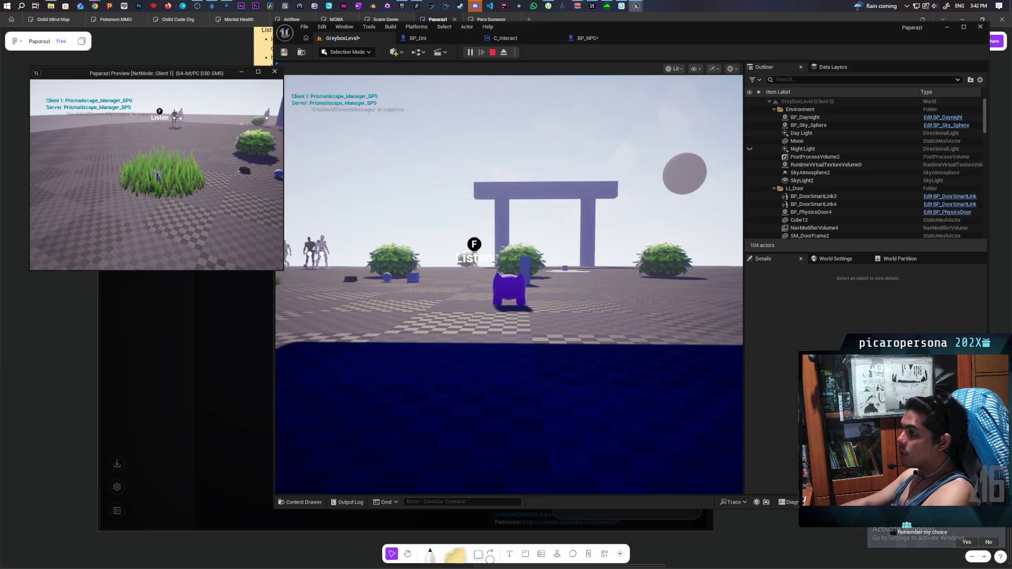
{"action": "key", "text": "f"}
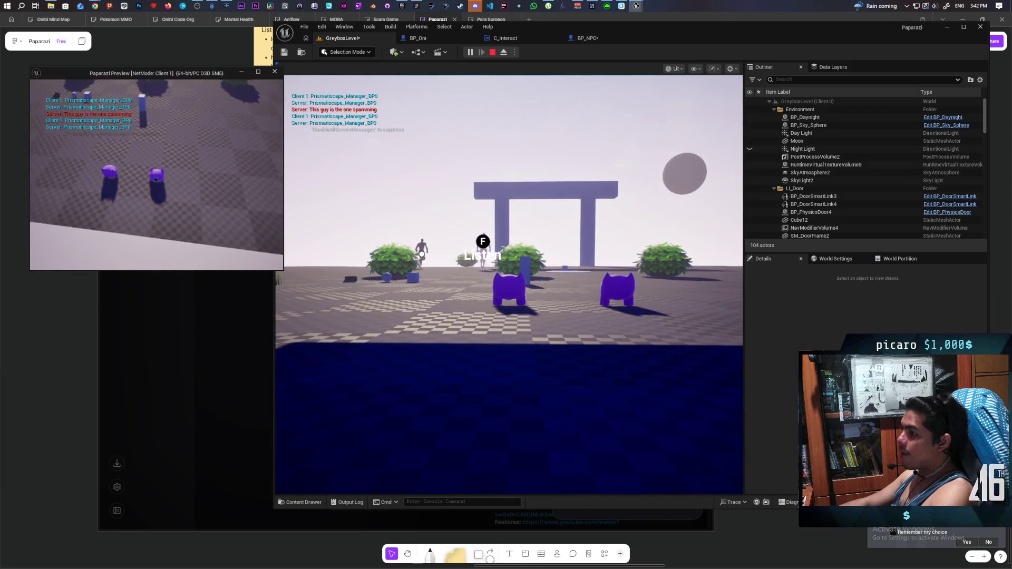
{"action": "key", "text": "Escape"}
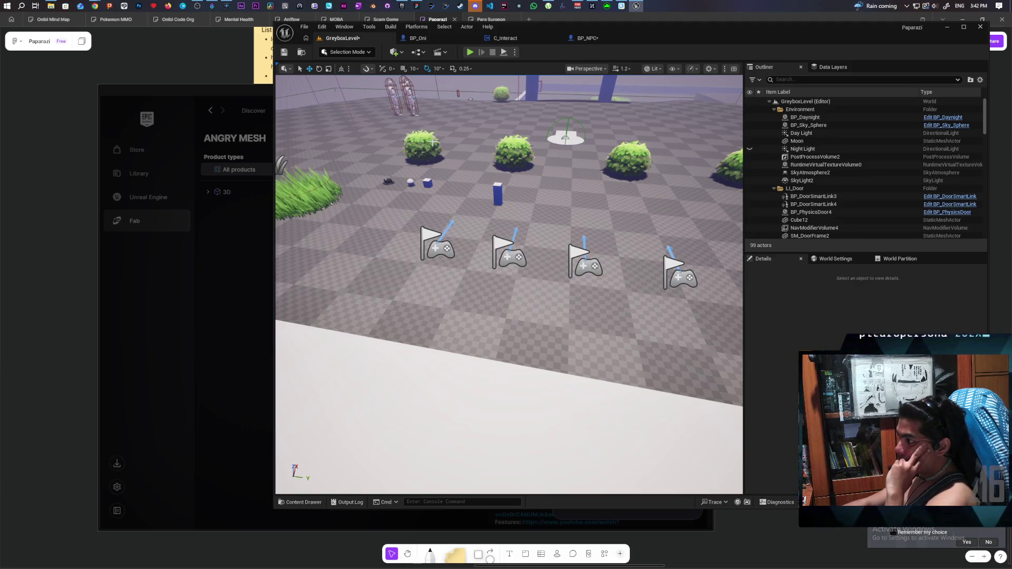
Step: In BP_NPC, centre Event Interact and the Listening Print String at readable zoom, then add a comment box
{"action": "left_click", "coordinate": [590, 38]}
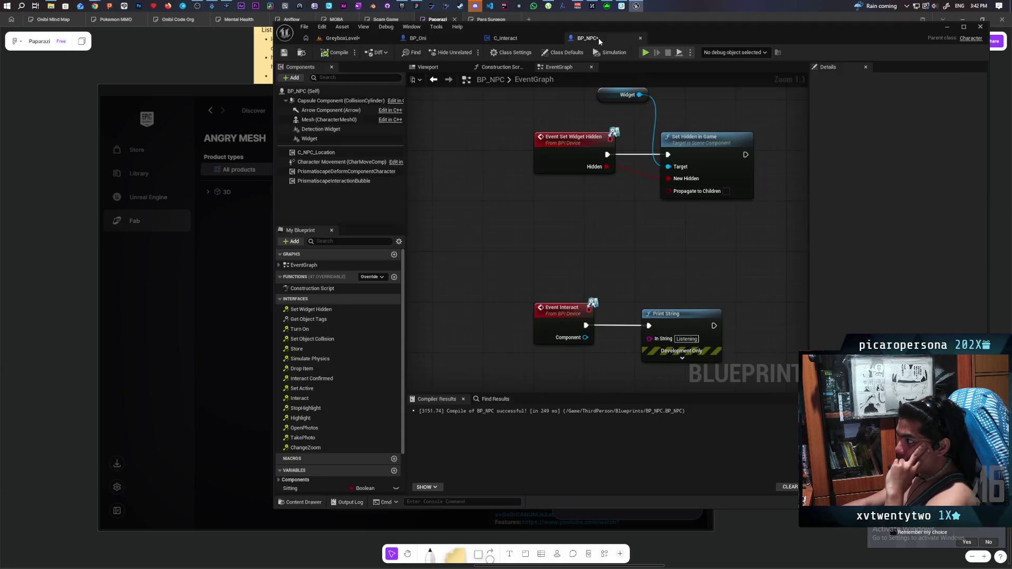
{"action": "scroll", "coordinate": [529, 254], "scroll_direction": "down", "scroll_amount": 4}
{"action": "scroll", "coordinate": [530, 249], "scroll_direction": "down", "scroll_amount": 1}
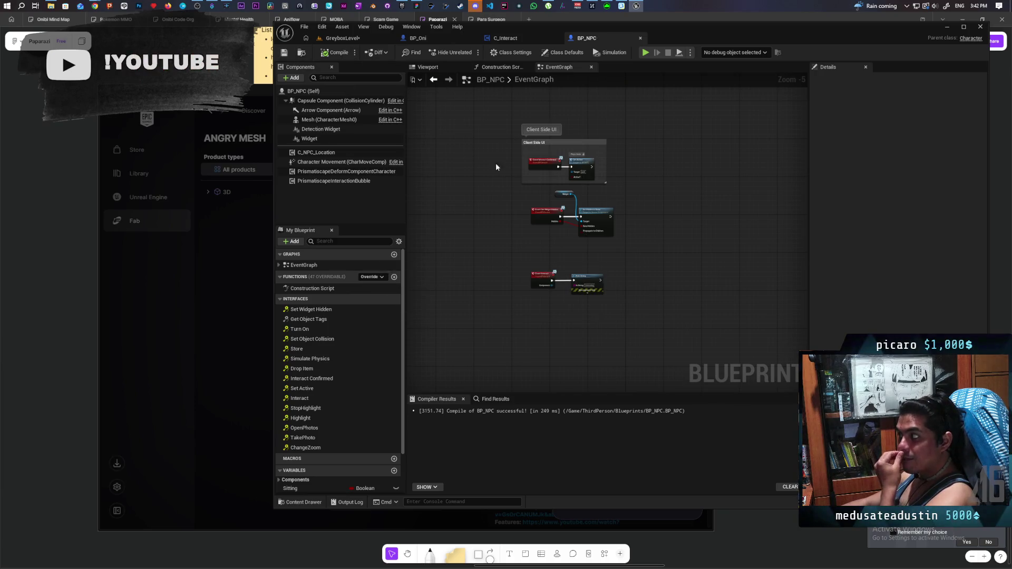
{"action": "scroll", "coordinate": [550, 272], "scroll_direction": "up", "scroll_amount": 5}
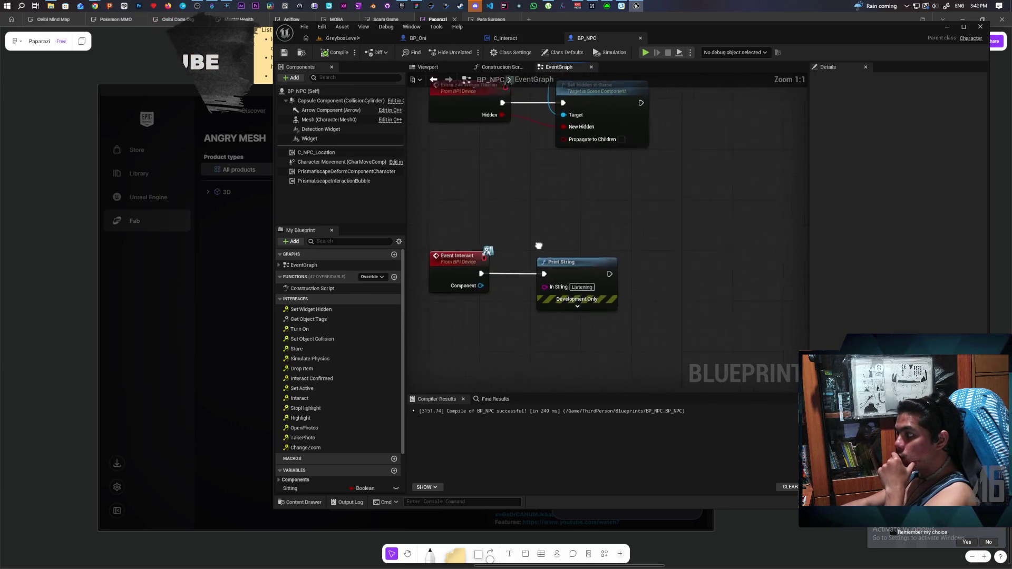
{"action": "left_click_drag", "start_coordinate": [579, 274], "coordinate": [570, 226]}
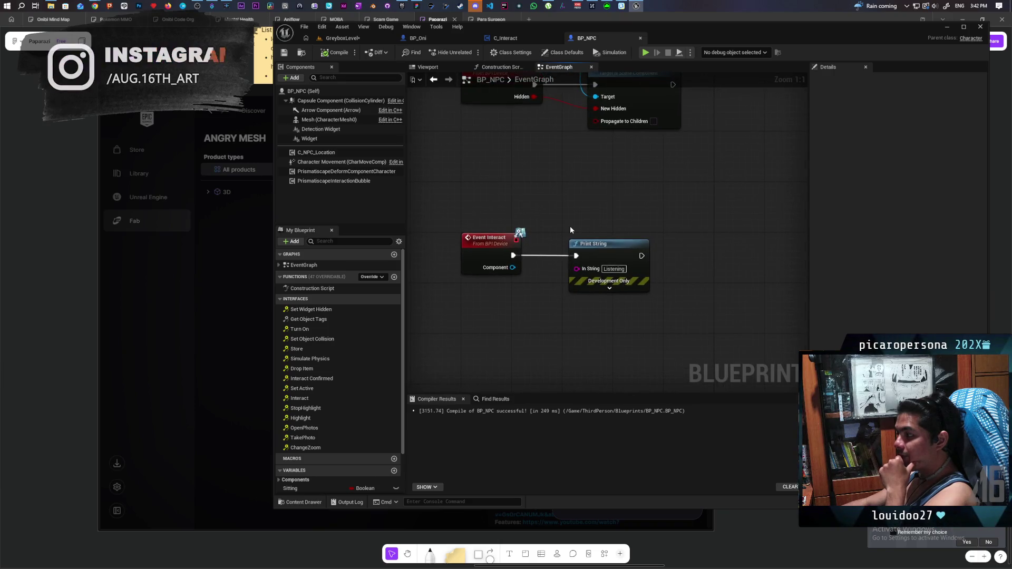
{"action": "left_click_drag", "start_coordinate": [478, 195], "coordinate": [630, 292]}
{"action": "left_click", "coordinate": [640, 340]}
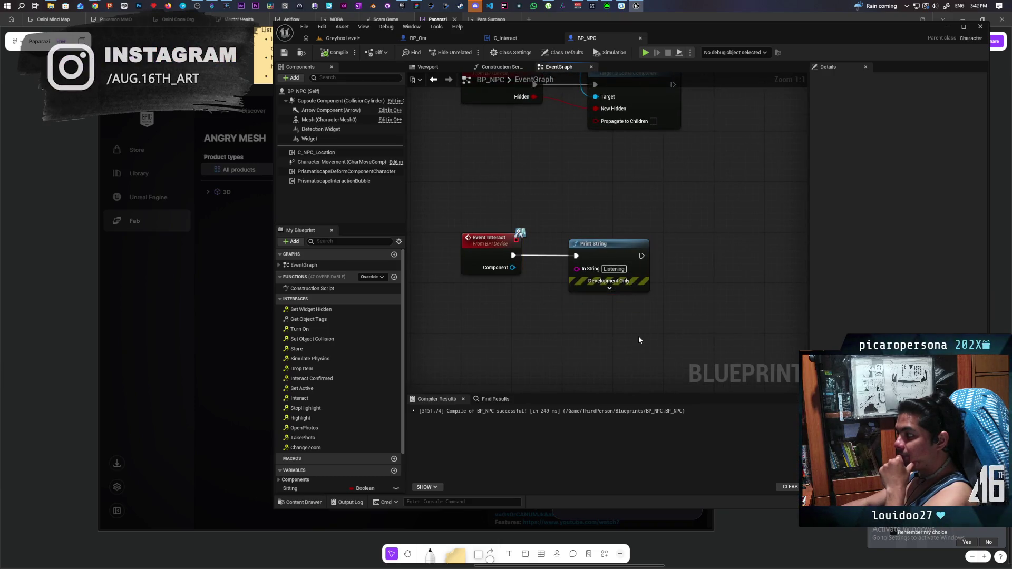
{"action": "mouse_move", "coordinate": [496, 224]}
{"action": "left_mouse_down"}
{"action": "mouse_move", "coordinate": [599, 328]}
{"action": "mouse_move", "coordinate": [542, 336]}
{"action": "mouse_move", "coordinate": [593, 293]}
{"action": "mouse_move", "coordinate": [714, 249]}
{"action": "left_mouse_up"}
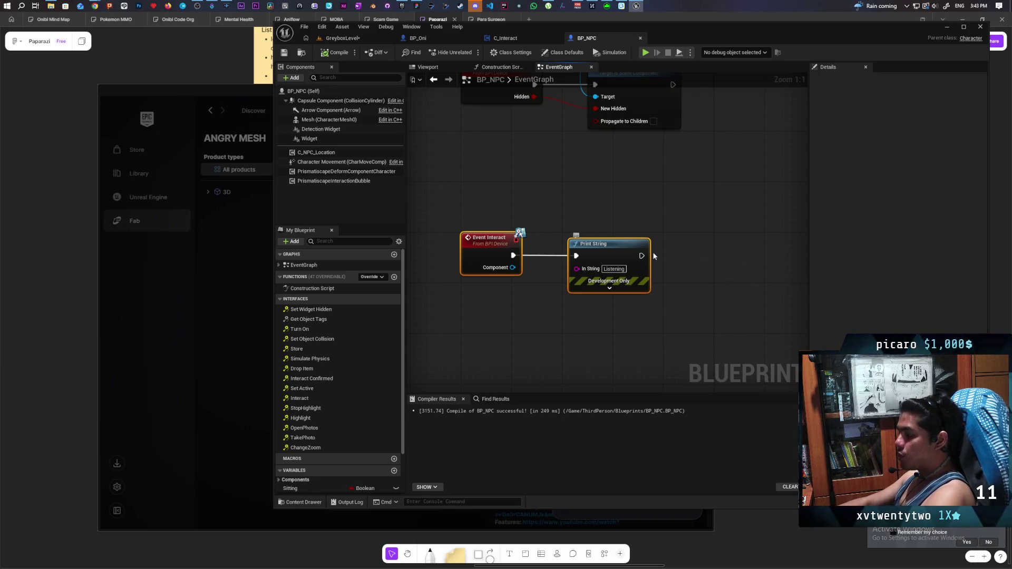
{"action": "scroll", "coordinate": [313, 407], "scroll_direction": "down", "scroll_amount": 2}
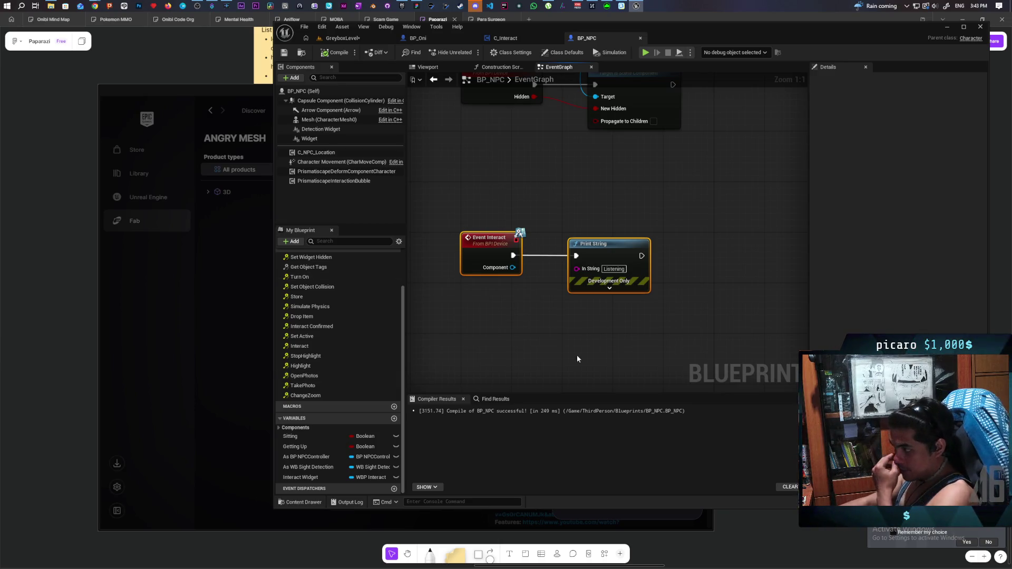
{"action": "left_click_drag", "start_coordinate": [576, 354], "coordinate": [569, 249]}
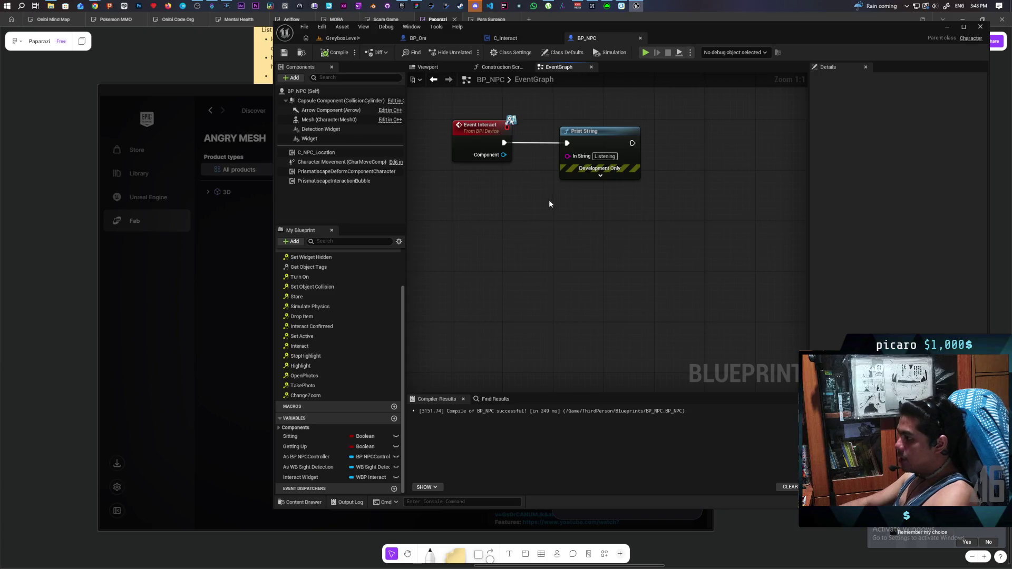
{"action": "key", "text": "c"}
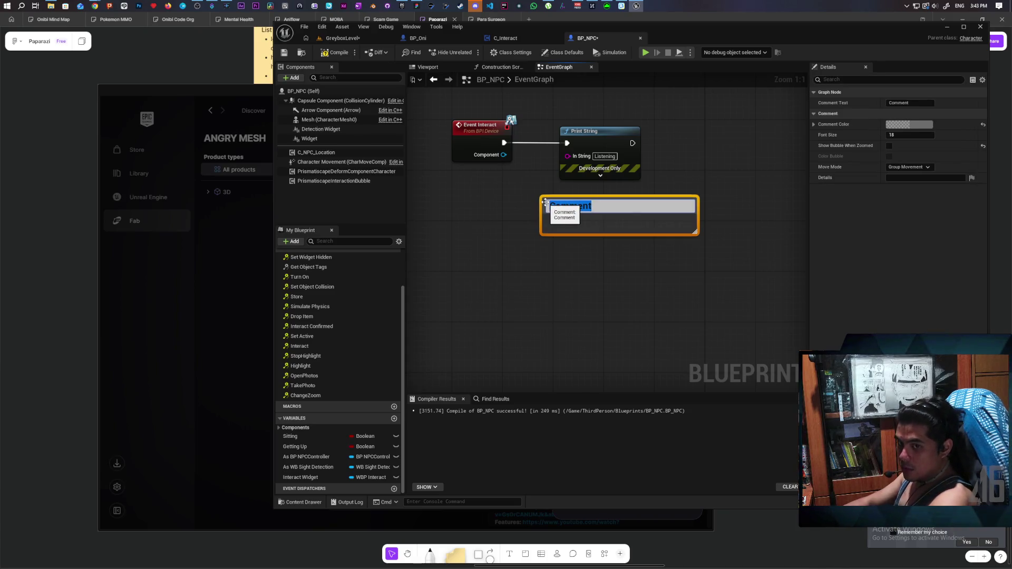
Step: Write a comment proposing a popup bubble above NPCs hinting at their current state
{"action": "type", "text": "Mov"}
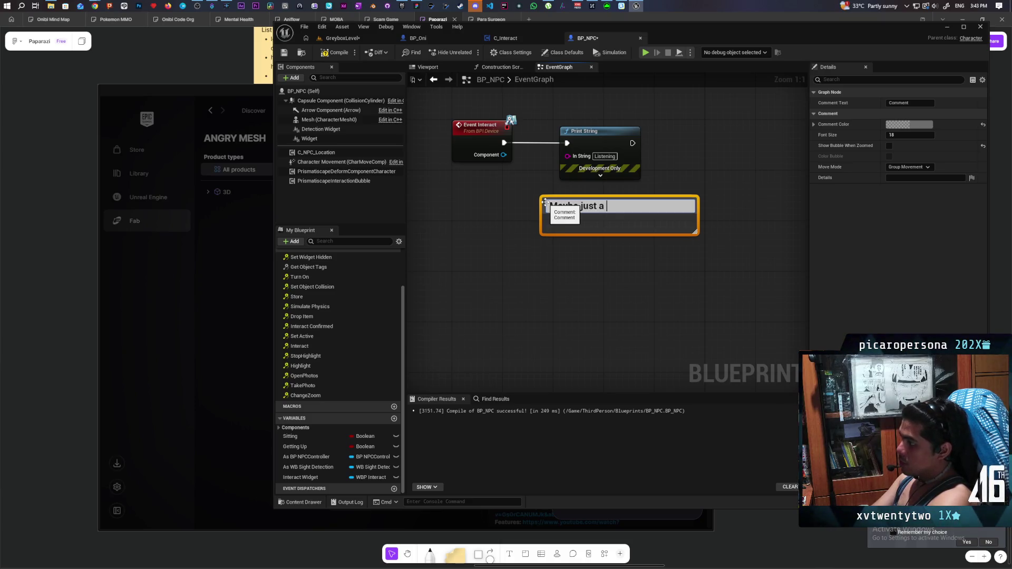
{"action": "type", "text": "mall popup bubbl"}
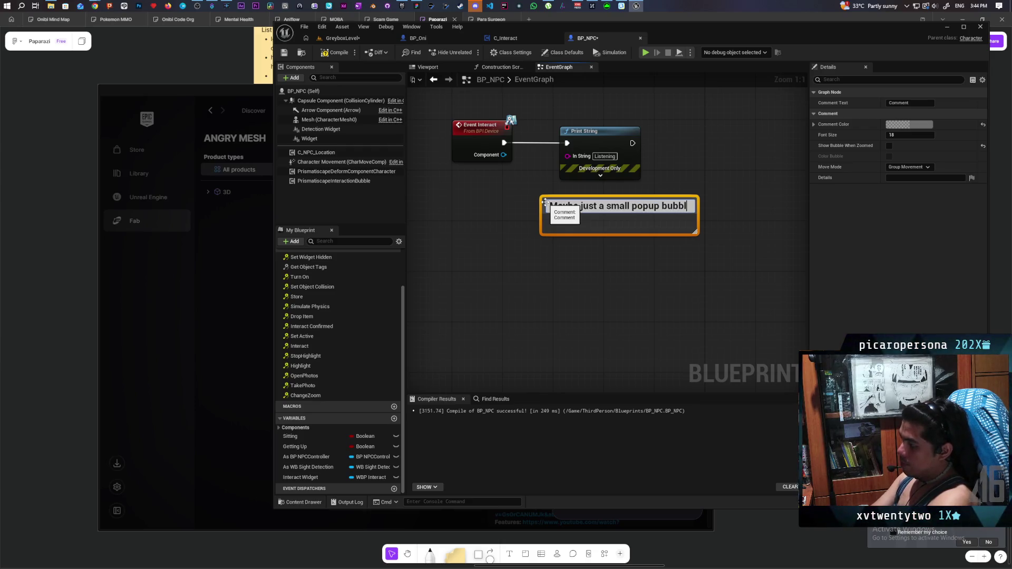
{"action": "type", "text": "e"}
{"action": "key", "text": "Return"}
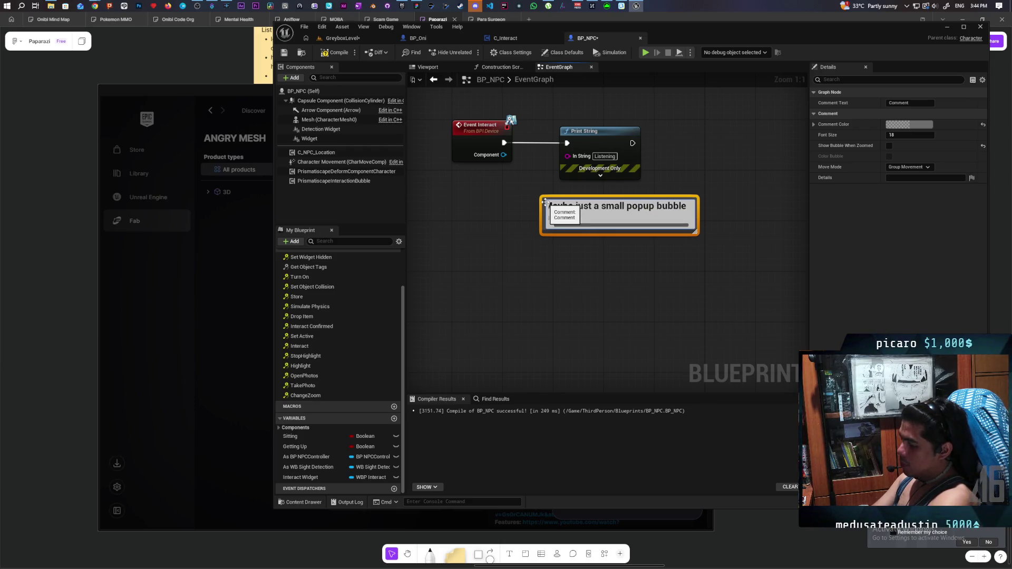
{"action": "type", "text": "above their heads"}
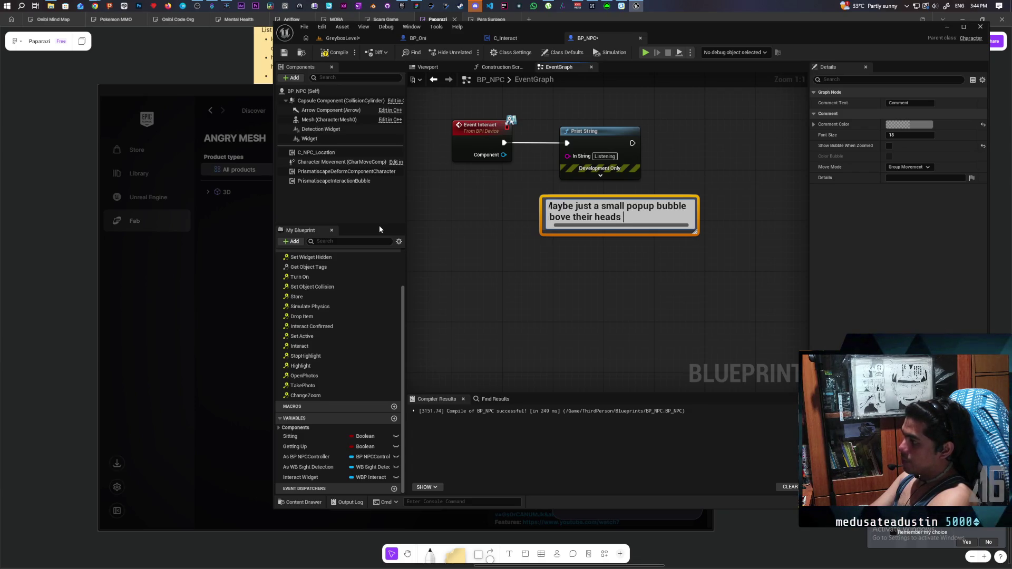
{"action": "type", "text": "as a hint f"}
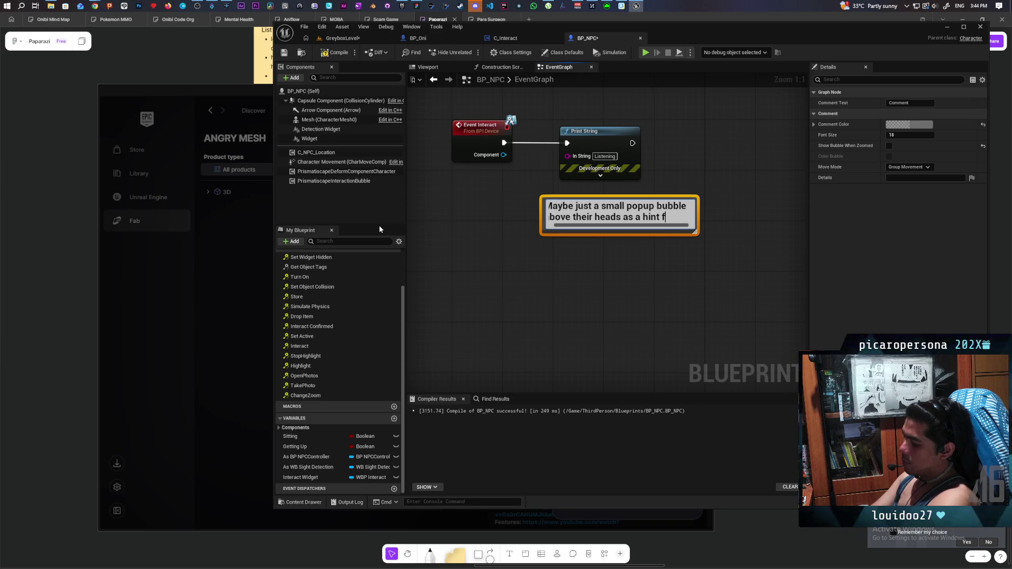
{"action": "type", "text": "eir "}
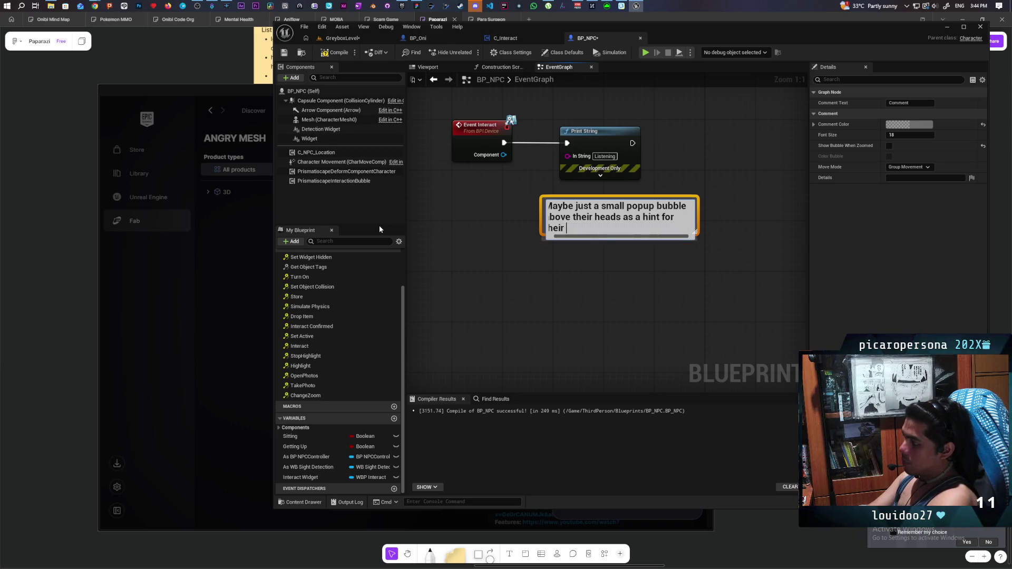
{"action": "type", "text": "curre"}
{"action": "type", "text": "nt state"}
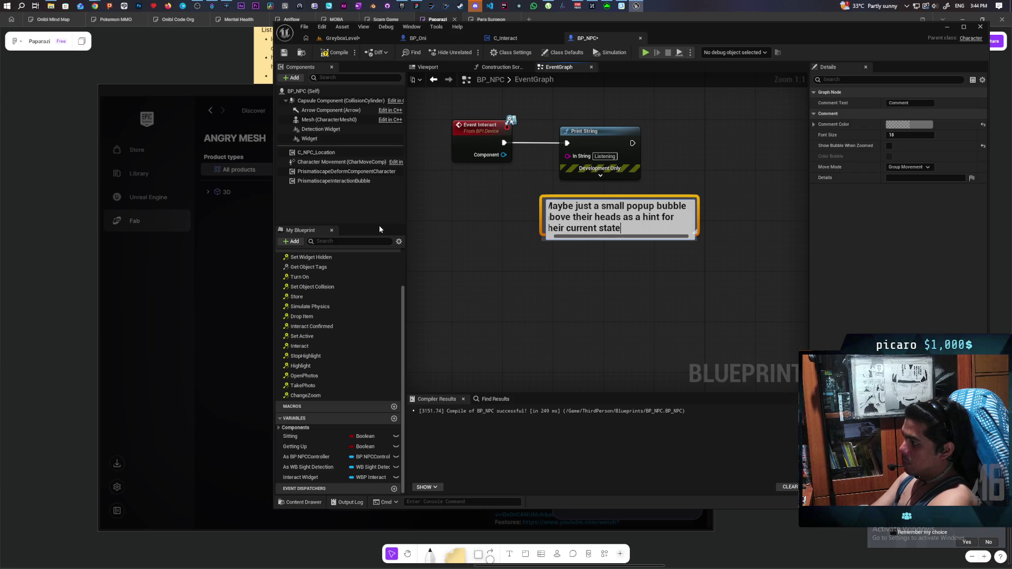
{"action": "type", "text": " this will d"}
{"action": "type", "text": "issap"}
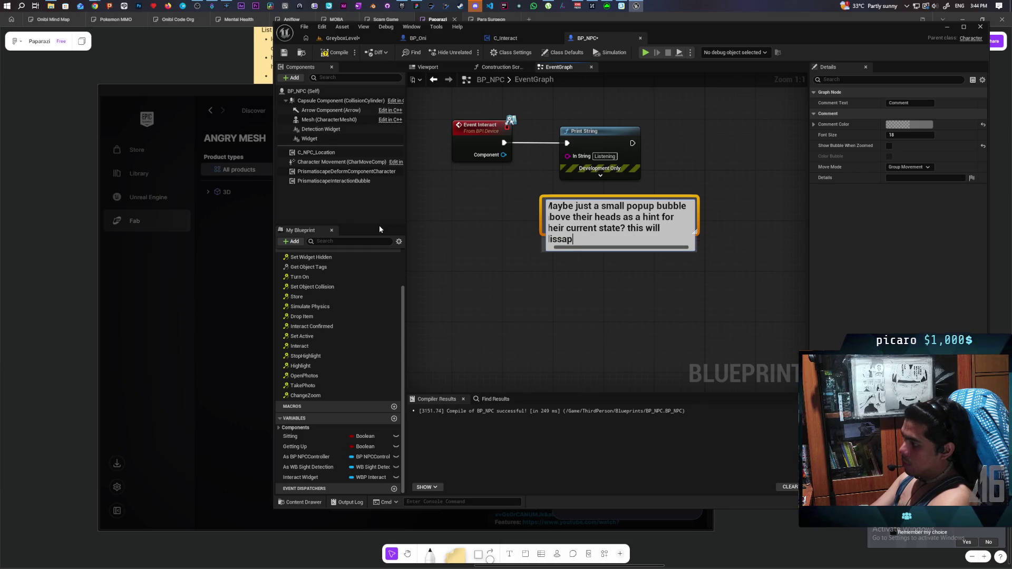
{"action": "key", "text": "BackSpace"}
{"action": "key", "text": "BackSpace"}
{"action": "type", "text": "appear after a few seconds"}
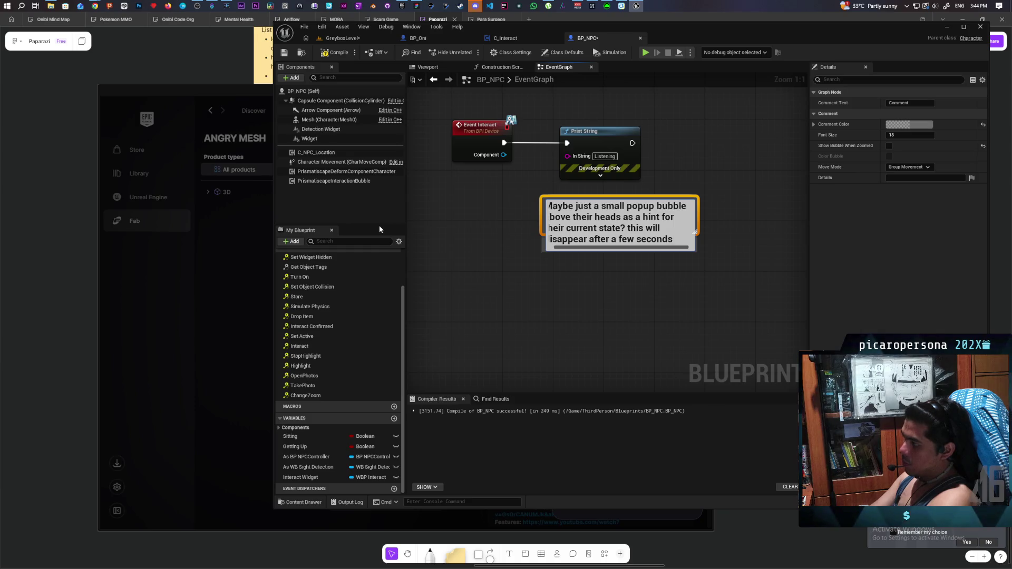
{"action": "left_click", "coordinate": [504, 291]}
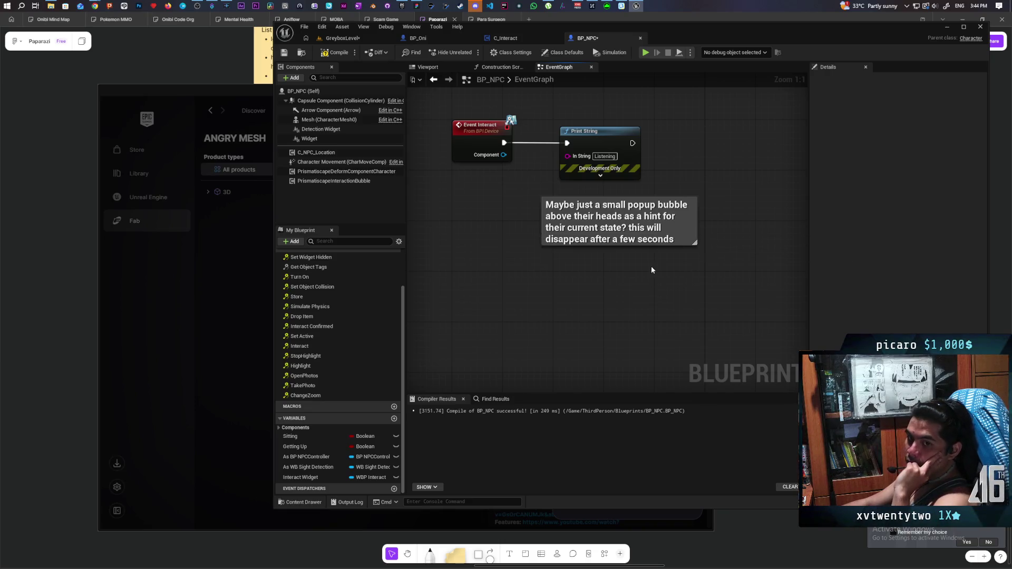
Step: Compile and save BP_NPC, then add a second comment box below the first
{"action": "key", "text": "F7"}
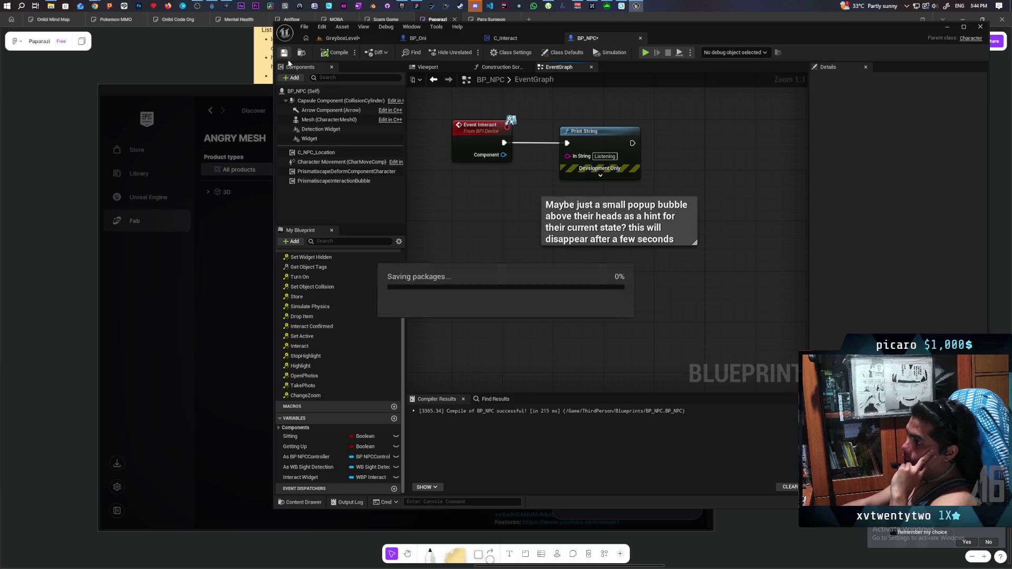
{"action": "key", "text": "ctrl+shift+s"}
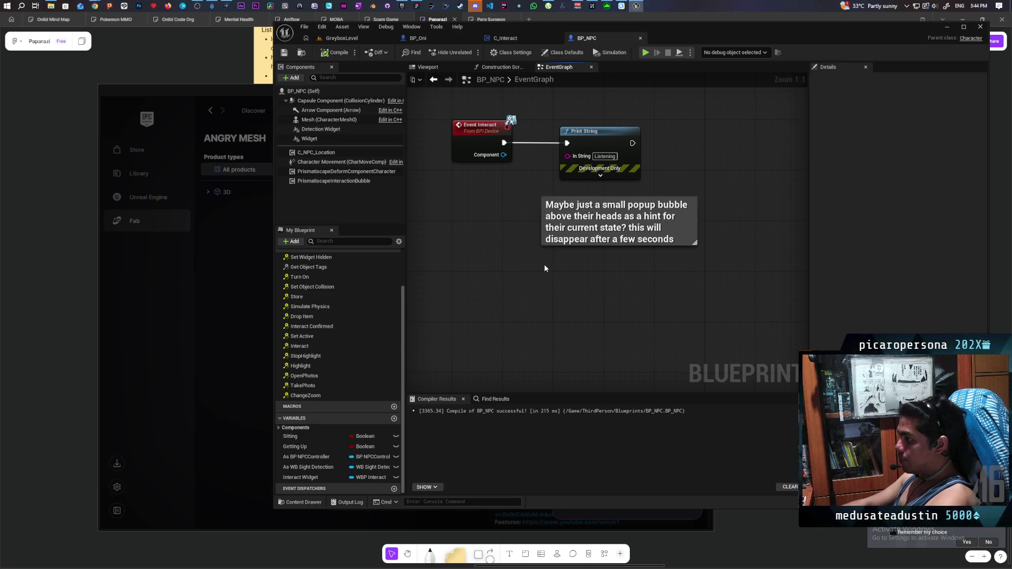
{"action": "key", "text": "c"}
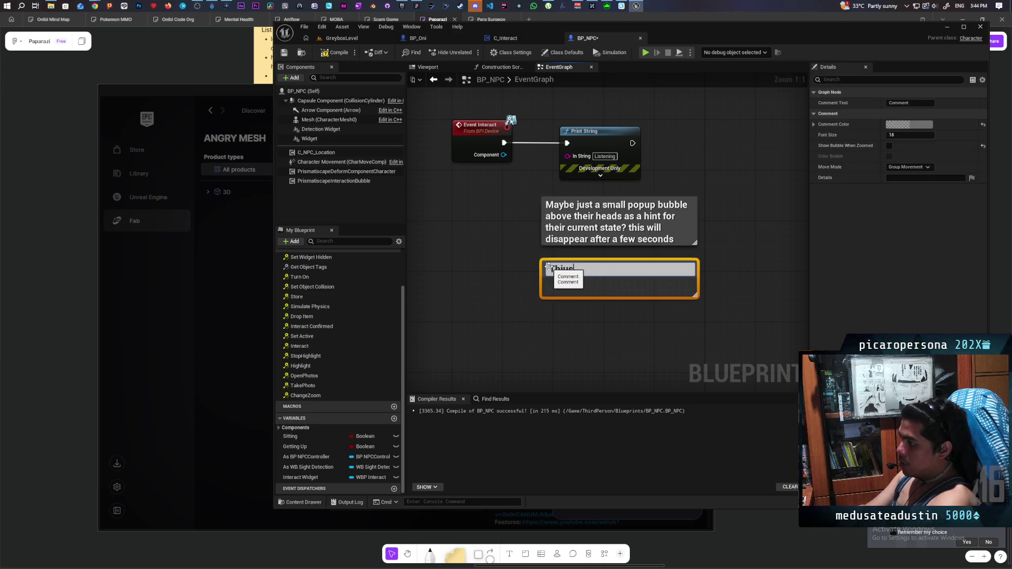
Step: Enter 'This avoids the need to pause the game or lock the other players' as the second comment's text
{"action": "type", "text": "i"}
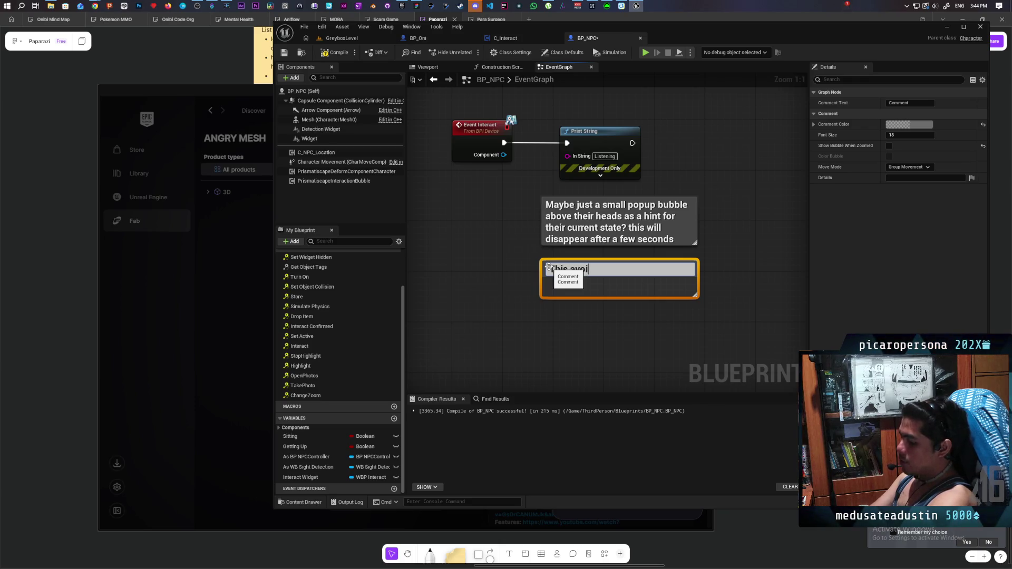
{"action": "type", "text": "ds the need to"}
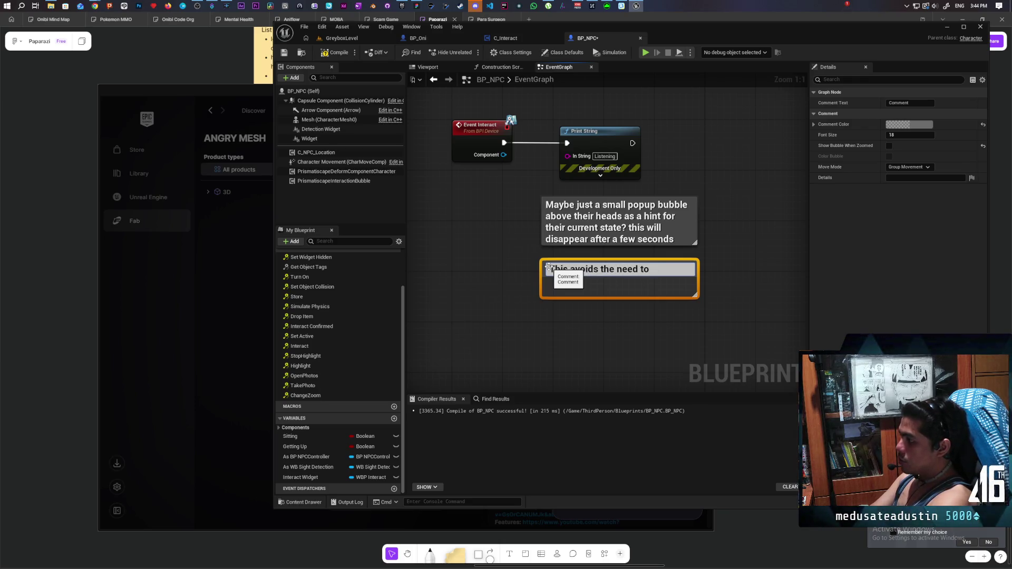
{"action": "type", "text": " pause the game"}
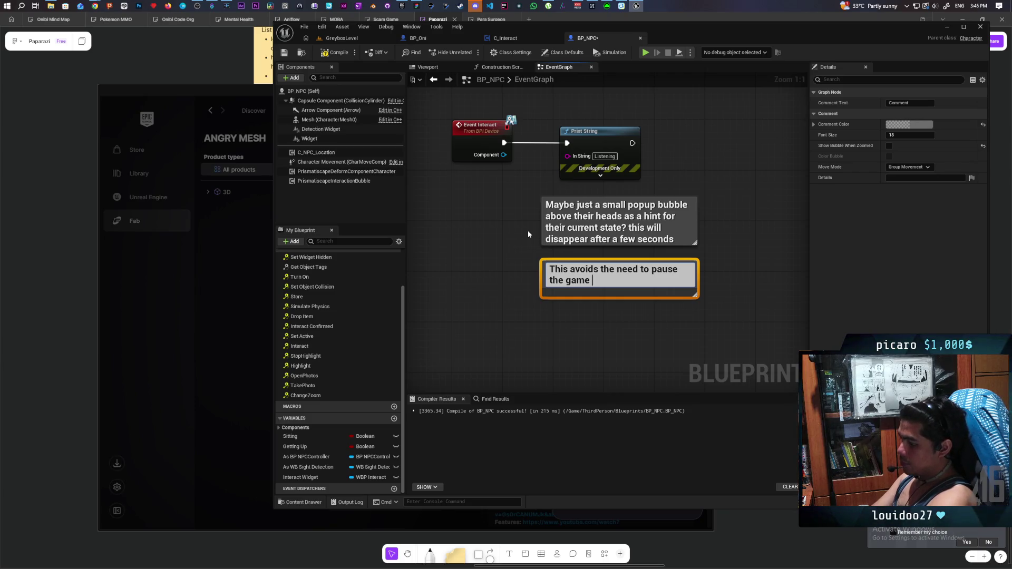
{"action": "type", "text": " or lock the other players"}
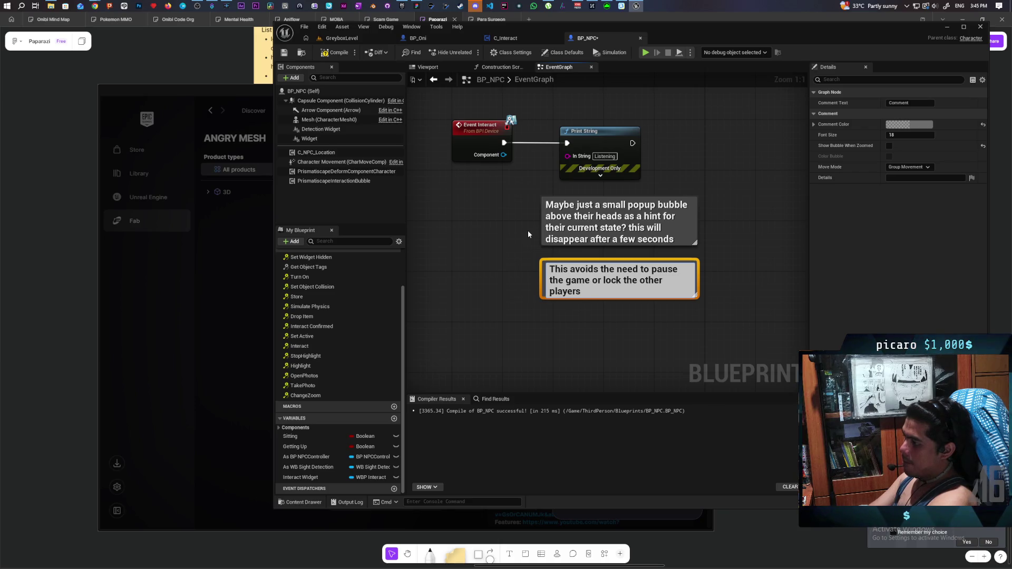
{"action": "left_click", "coordinate": [504, 241]}
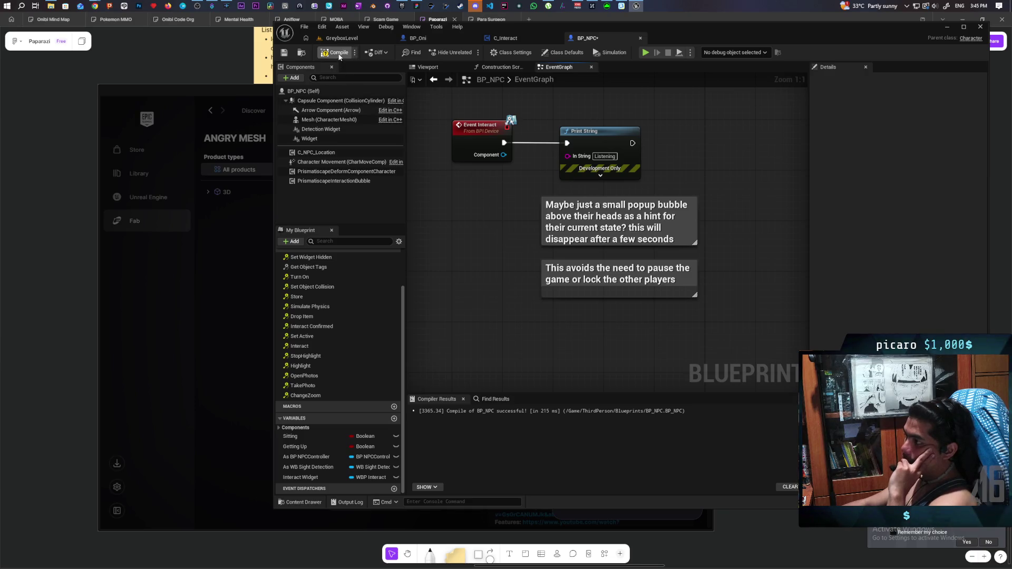
Step: Compile BP_NPC and save all changes with Ctrl+Shift+S
{"action": "left_click", "coordinate": [284, 53]}
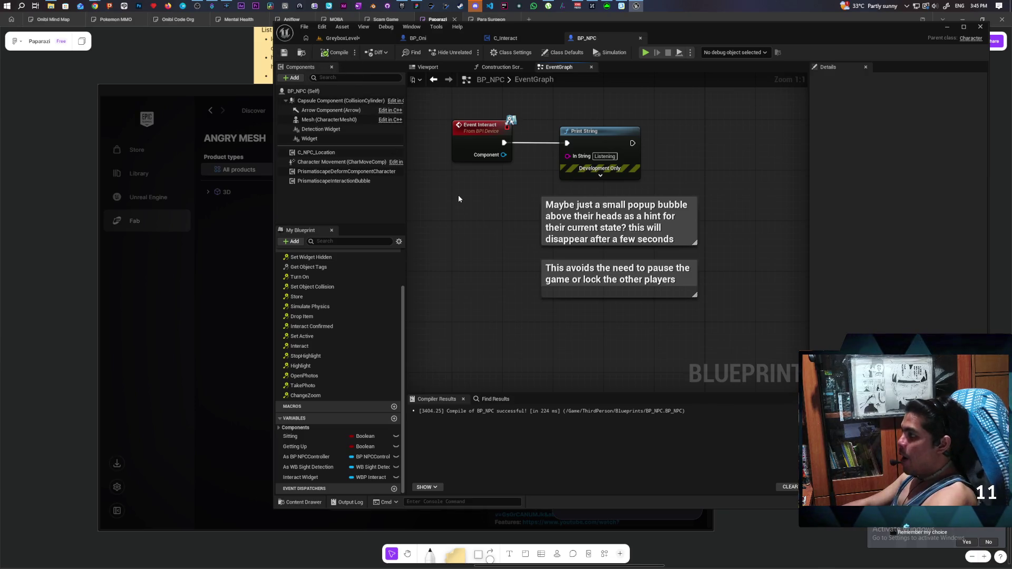
{"action": "key", "text": "ctrl+shift+s"}
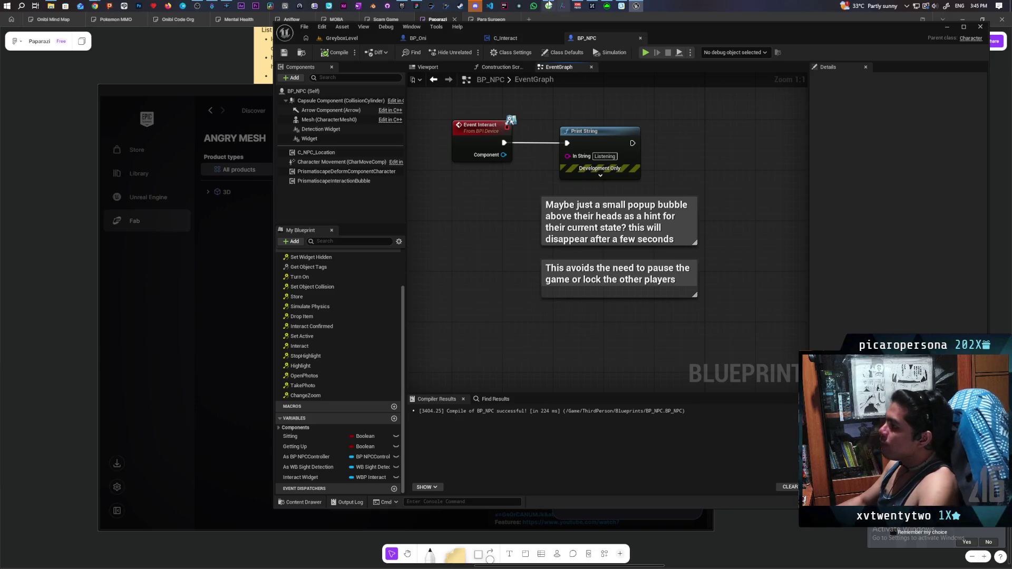
{"action": "left_click", "coordinate": [516, 40]}
{"action": "left_click", "coordinate": [585, 40]}
{"action": "mouse_move", "coordinate": [482, 267]}
{"action": "left_mouse_down"}
{"action": "mouse_move", "coordinate": [538, 325]}
{"action": "mouse_move", "coordinate": [579, 325]}
{"action": "left_mouse_up"}
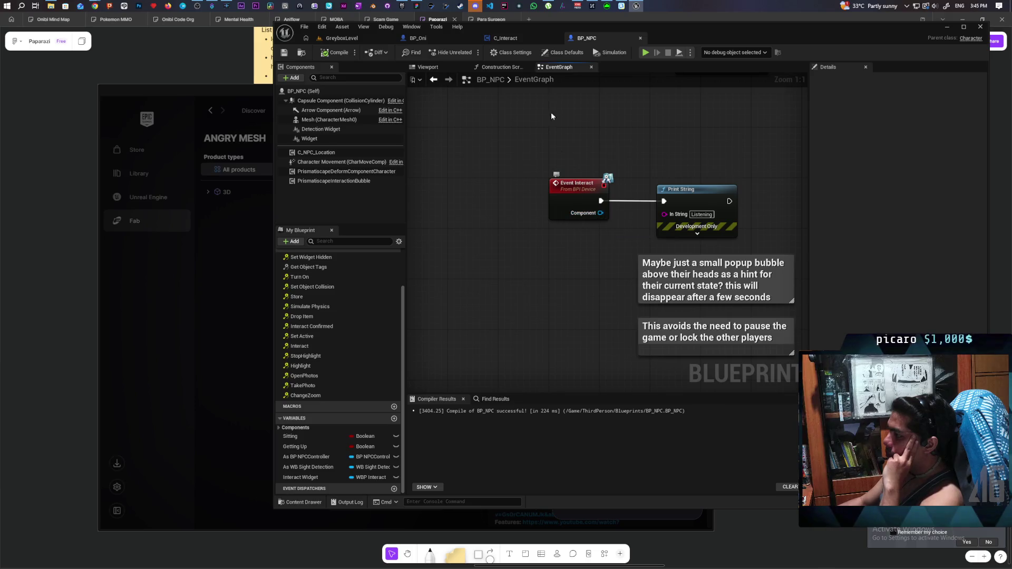
{"action": "left_click", "coordinate": [519, 42]}
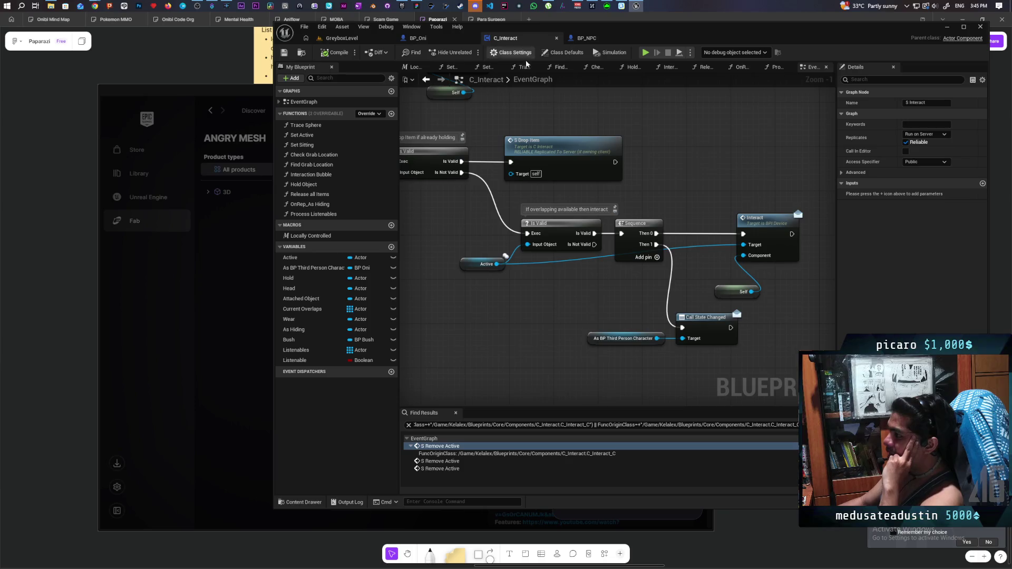
Step: Paste a custom event beside the interact logic and name it C_Print Eavesdrop
{"action": "scroll", "coordinate": [564, 279], "scroll_direction": "down", "scroll_amount": 5}
{"action": "mouse_move", "coordinate": [518, 341]}
{"action": "left_mouse_down"}
{"action": "mouse_move", "coordinate": [628, 323]}
{"action": "mouse_move", "coordinate": [553, 298]}
{"action": "mouse_move", "coordinate": [565, 315]}
{"action": "mouse_move", "coordinate": [583, 305]}
{"action": "mouse_move", "coordinate": [557, 311]}
{"action": "left_mouse_up"}
{"action": "scroll", "coordinate": [482, 312], "scroll_direction": "up", "scroll_amount": 2}
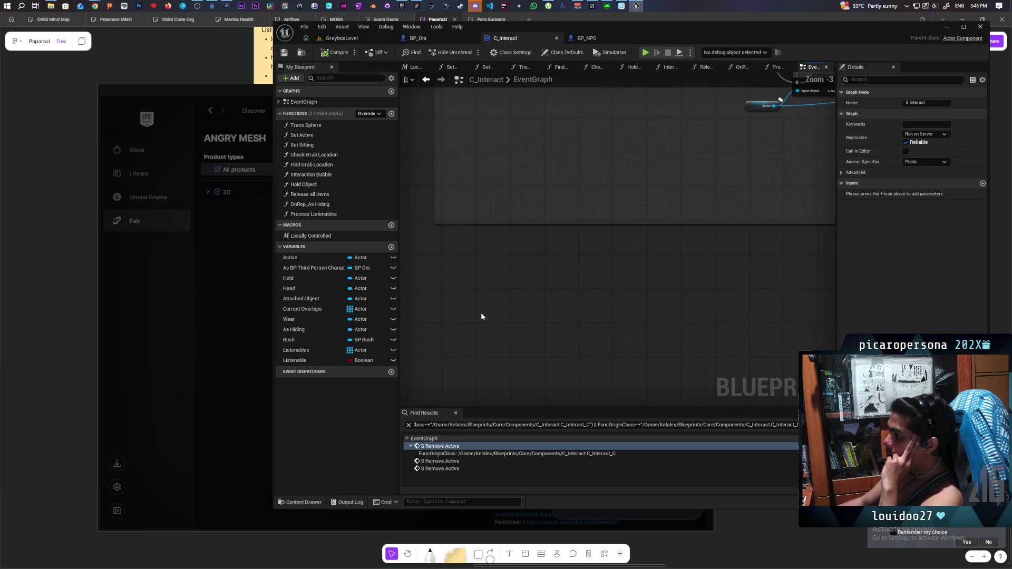
{"action": "left_click", "coordinate": [469, 304]}
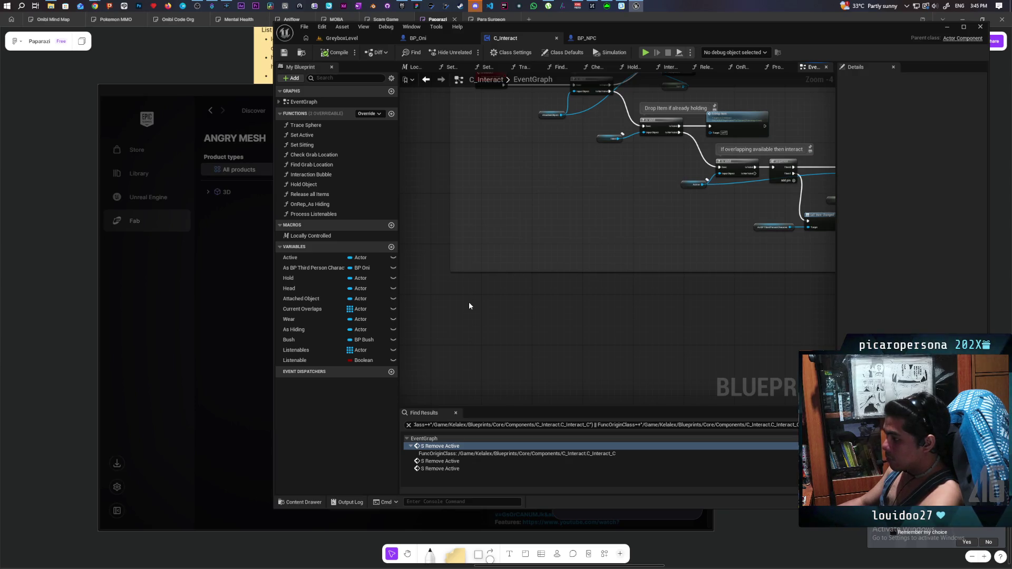
{"action": "key", "text": "ctrl+v"}
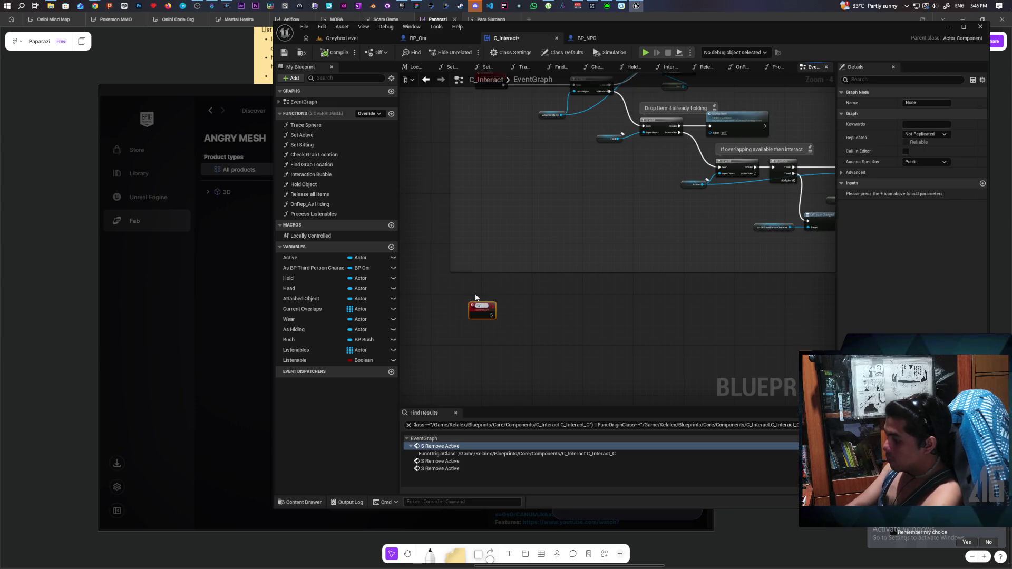
{"action": "scroll", "coordinate": [466, 300], "scroll_direction": "up", "scroll_amount": 3}
{"action": "type", "text": "C_PrintEx"}
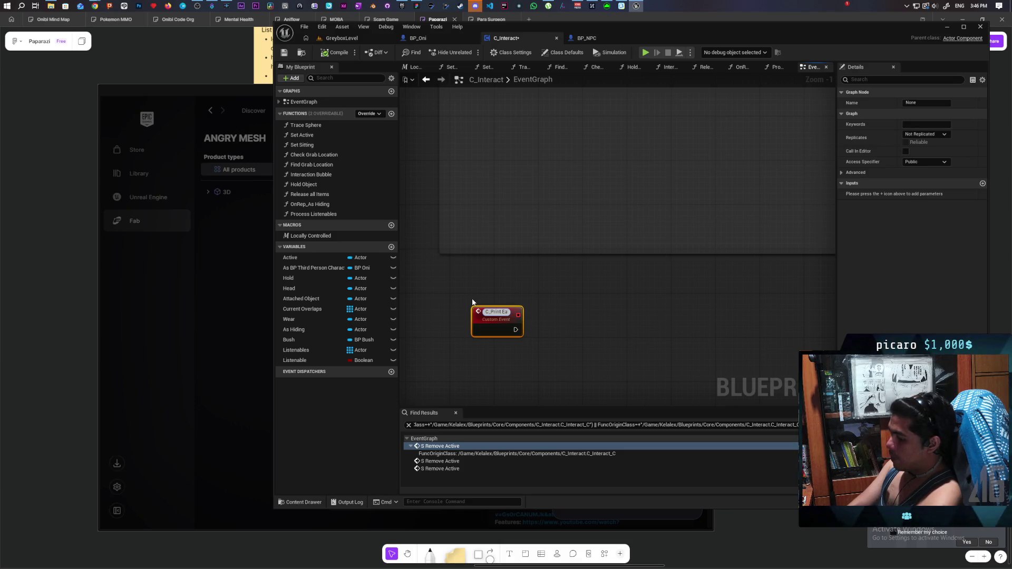
{"action": "type", "text": "vesd"}
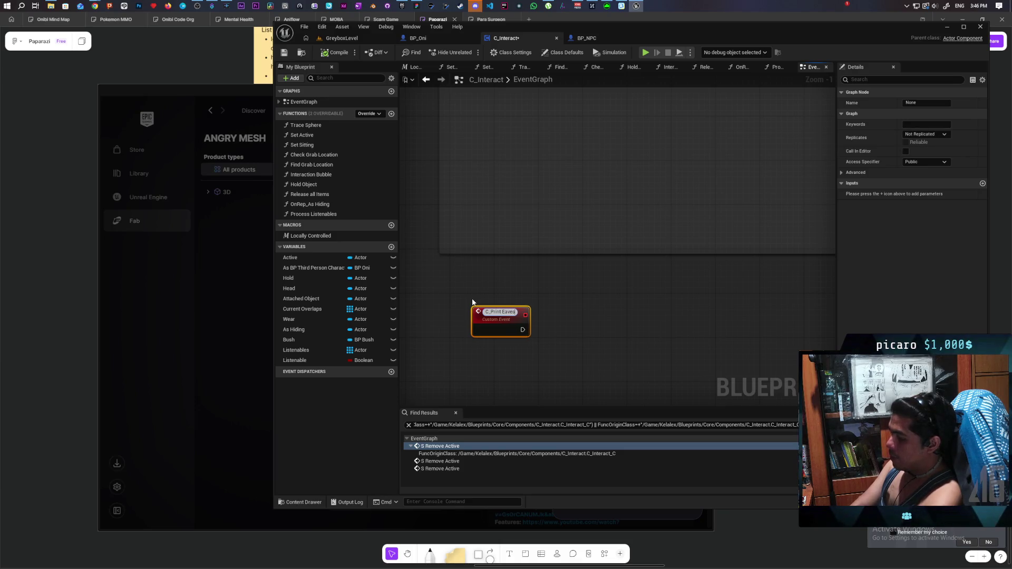
{"action": "type", "text": "rop"}
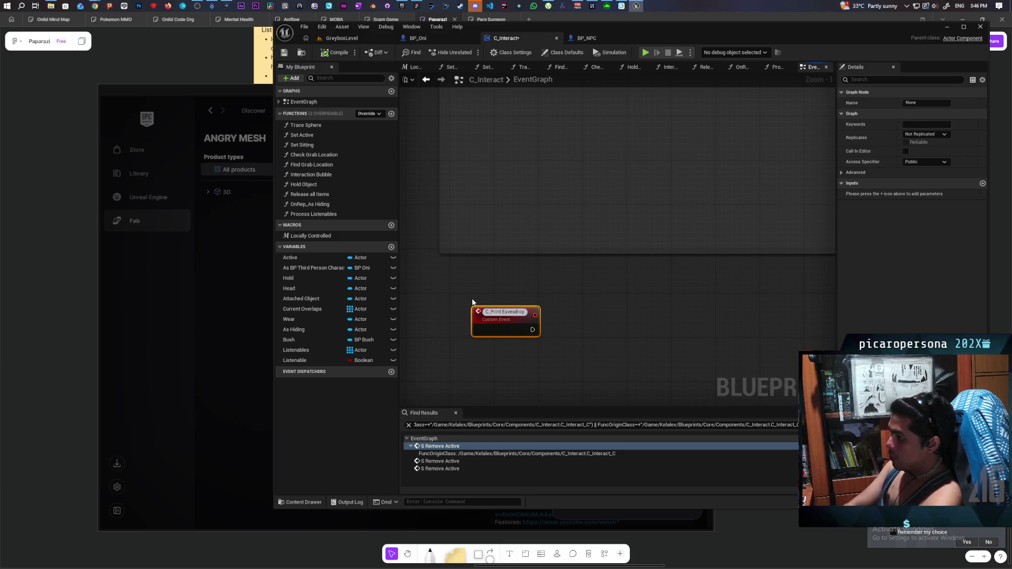
{"action": "key", "text": "Return"}
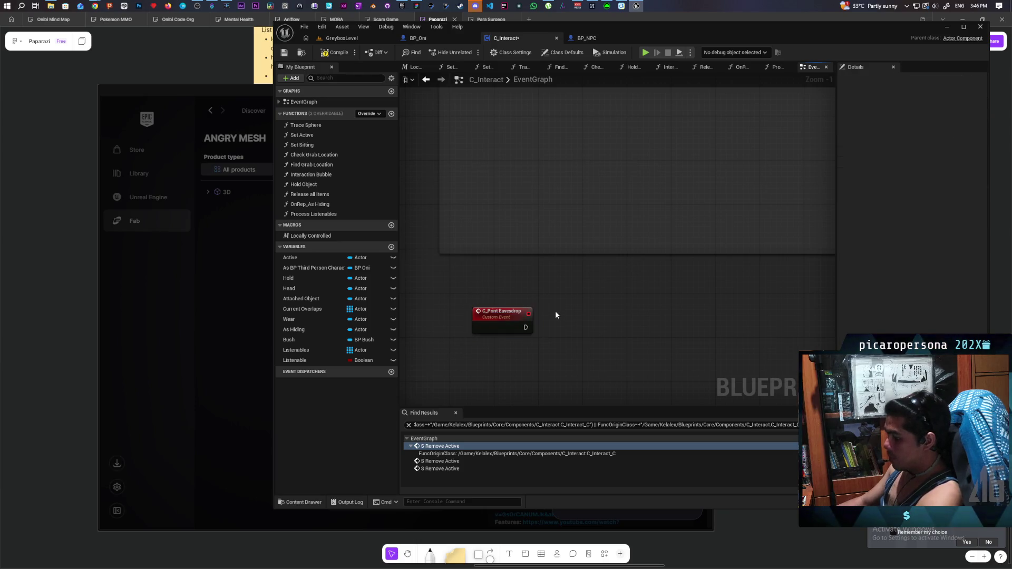
Step: Set C_Print Eavesdrop to Run on owning Client and add a Print String node beside it
{"action": "left_click", "coordinate": [927, 134]}
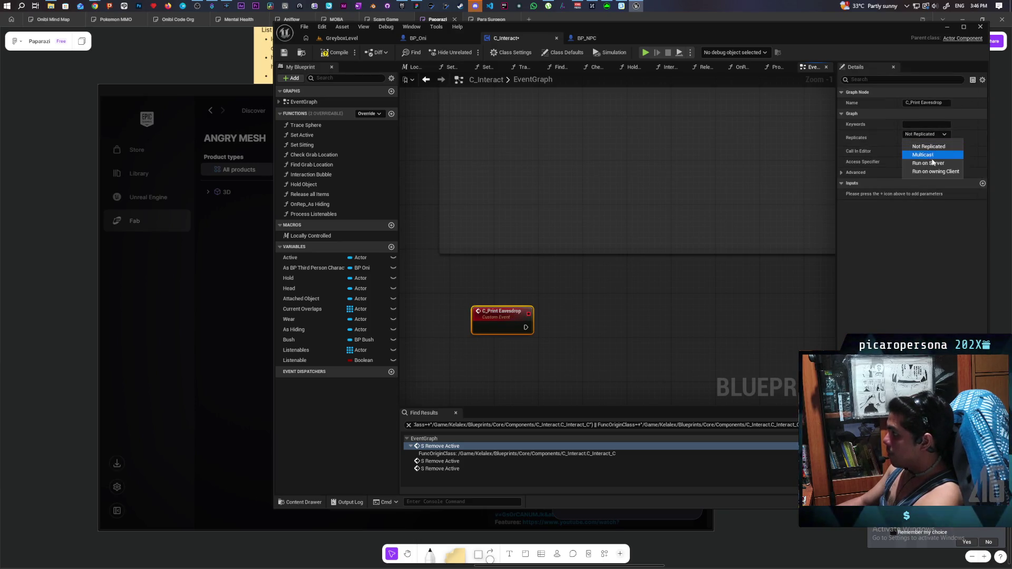
{"action": "left_click", "coordinate": [936, 172]}
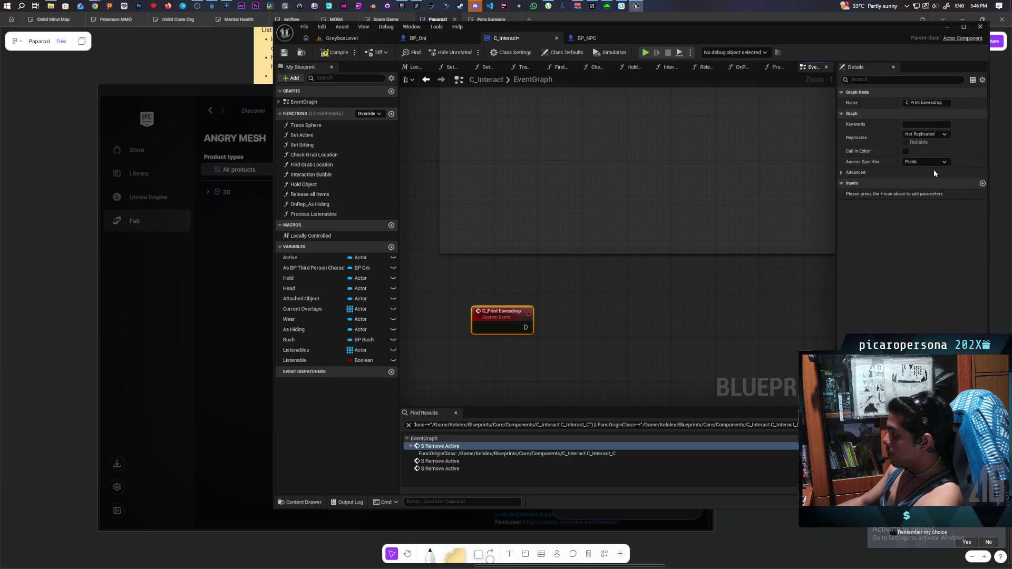
{"action": "left_click", "coordinate": [906, 143]}
{"action": "left_click", "coordinate": [584, 317]}
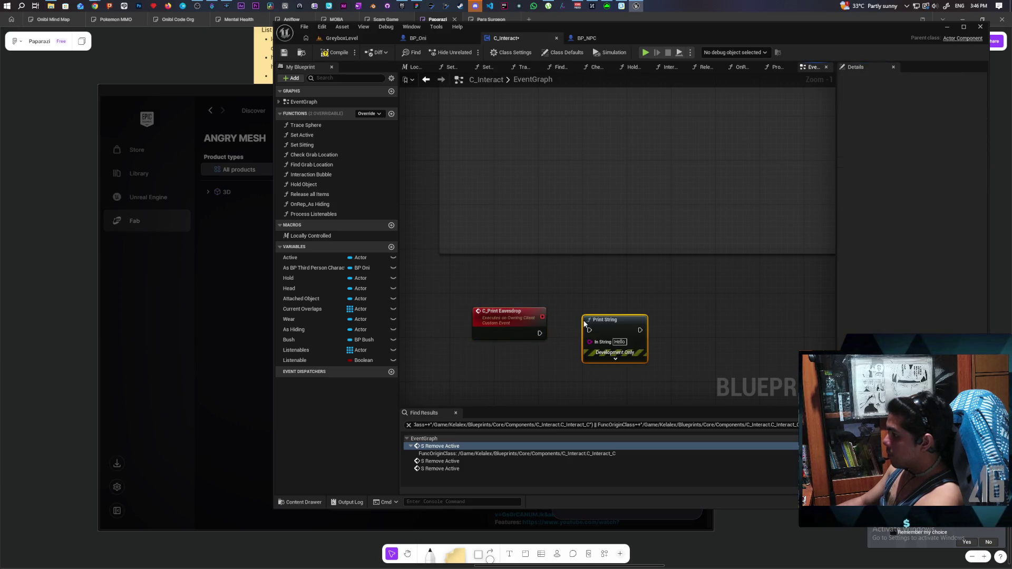
Step: Wire the C_Print Eavesdrop event's execution into the Print String node
{"action": "left_click_drag", "start_coordinate": [540, 333], "coordinate": [624, 328]}
{"action": "key", "text": "ctrl+z"}
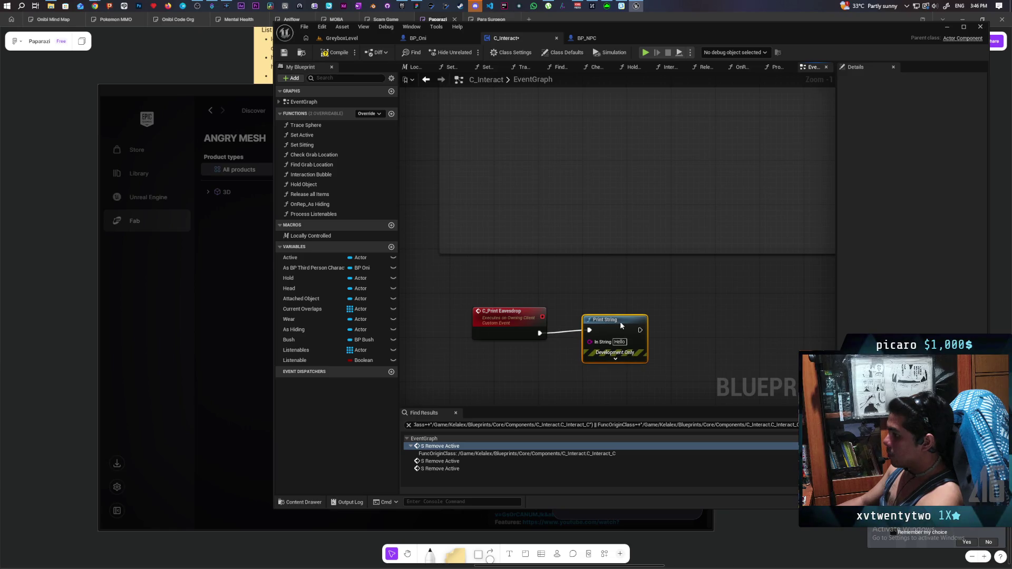
{"action": "mouse_move", "coordinate": [621, 325]}
{"action": "left_mouse_down"}
{"action": "mouse_move", "coordinate": [583, 359]}
{"action": "mouse_move", "coordinate": [517, 338]}
{"action": "left_mouse_up"}
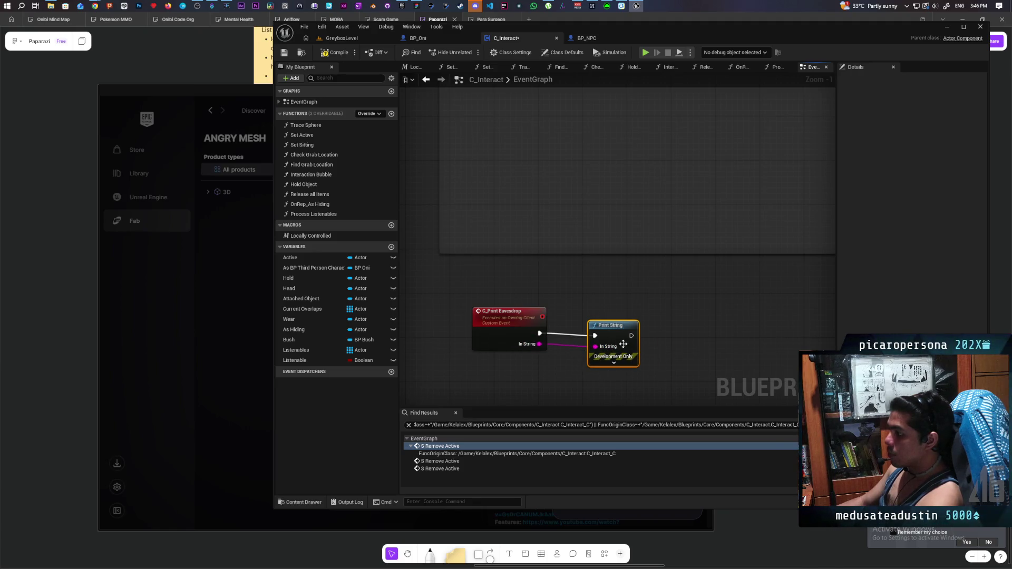
Step: Compile (F7) and save the C_Interact blueprint
{"action": "key", "text": "F7"}
{"action": "key", "text": "ctrl+s"}
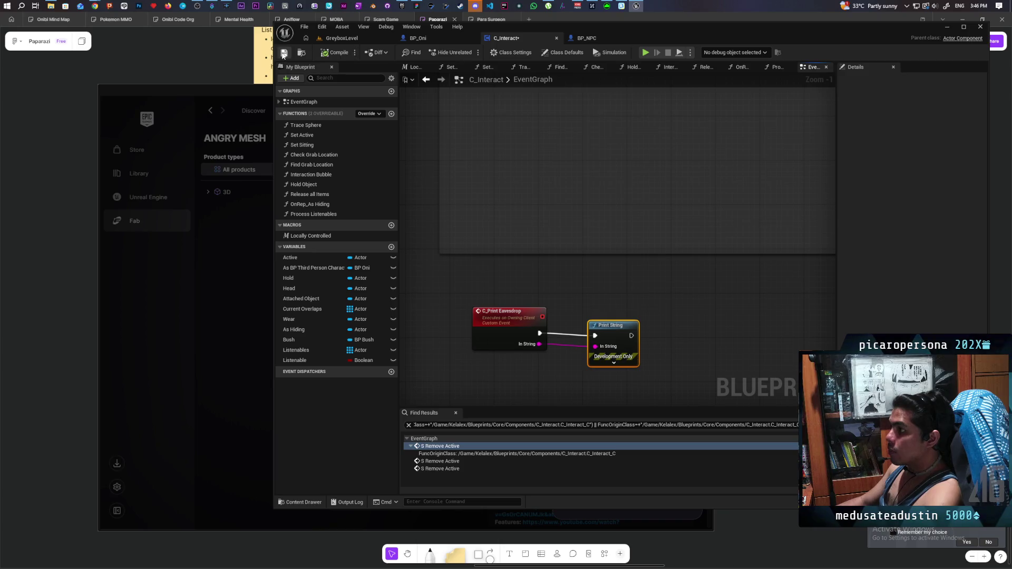
{"action": "left_click", "coordinate": [590, 39]}
Step: Add a C Print Eavesdrop call targeting the interacting Component in BP_NPC
{"action": "left_click_drag", "start_coordinate": [608, 263], "coordinate": [545, 258]}
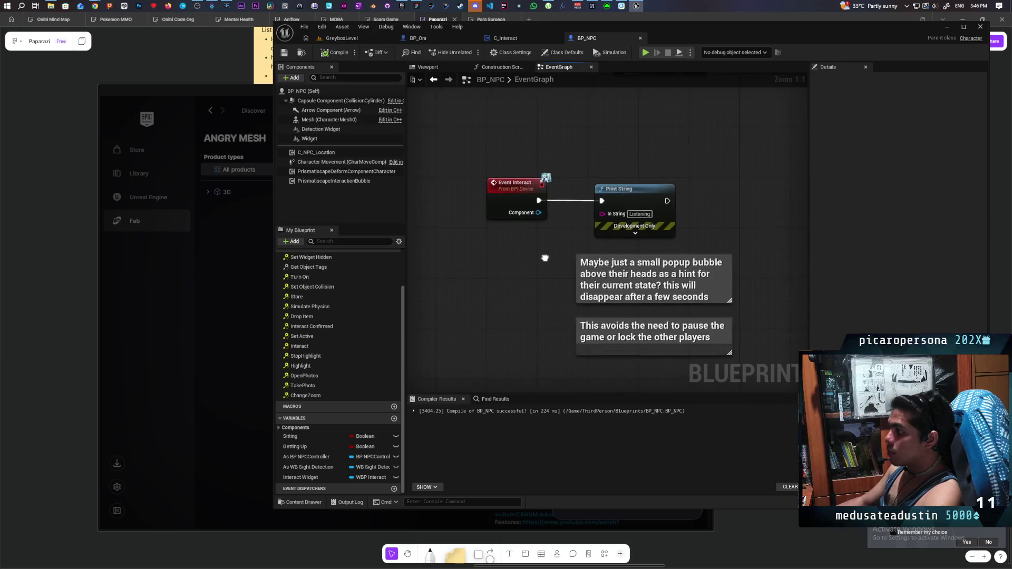
{"action": "left_click_drag", "start_coordinate": [535, 215], "coordinate": [616, 161]}
{"action": "type", "text": "get"}
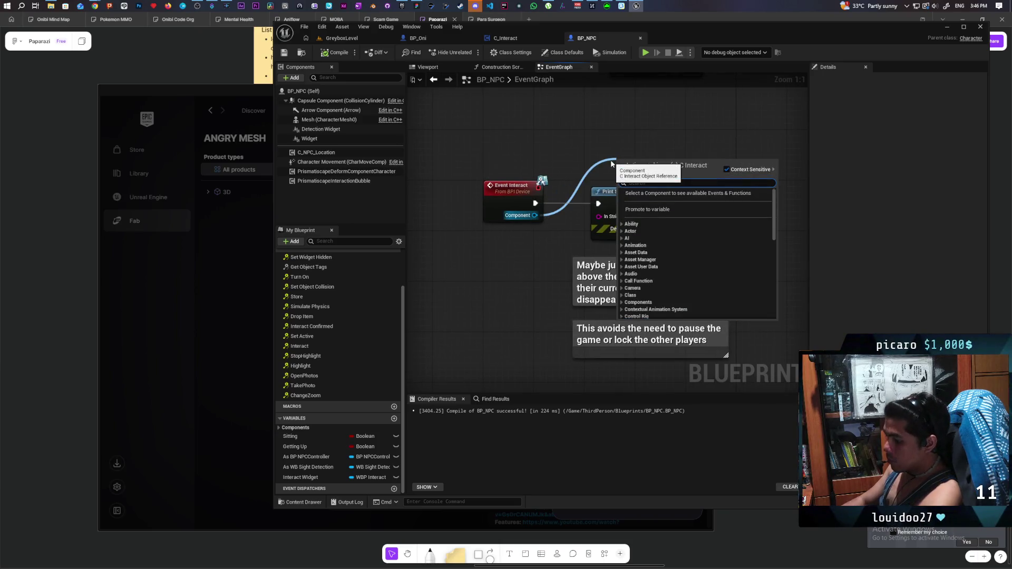
{"action": "key", "text": "Escape"}
{"action": "key", "text": "Return"}
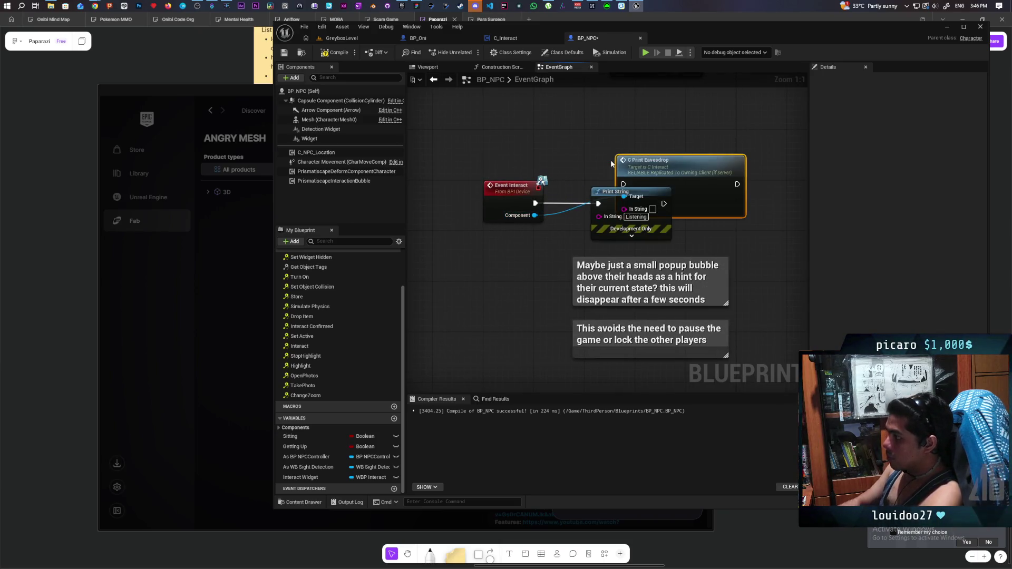
Step: Replace the old Print String with C Print Eavesdrop on Event Interact, passing 'wowowow'
{"action": "left_click", "coordinate": [611, 192]}
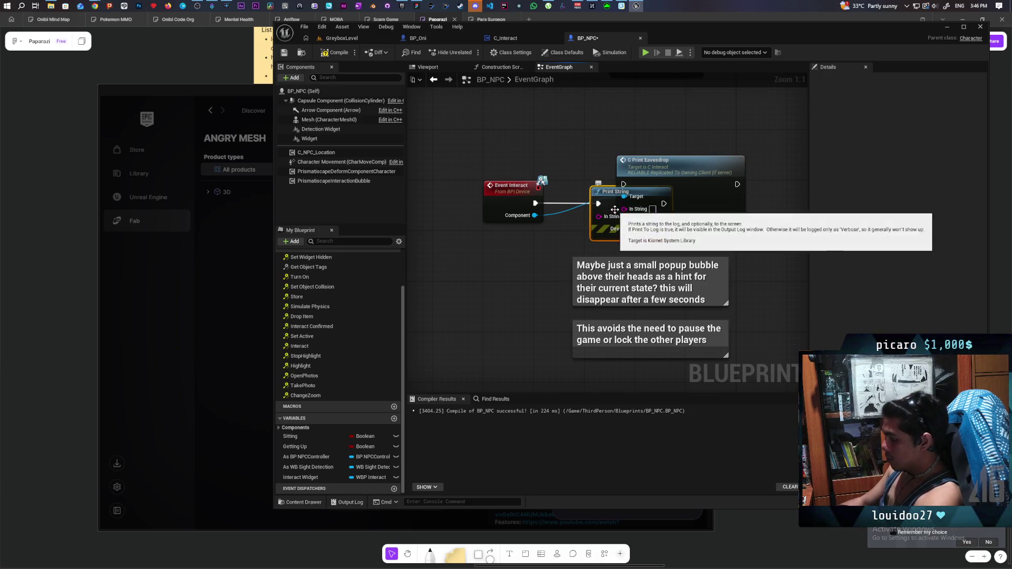
{"action": "key", "text": "Delete"}
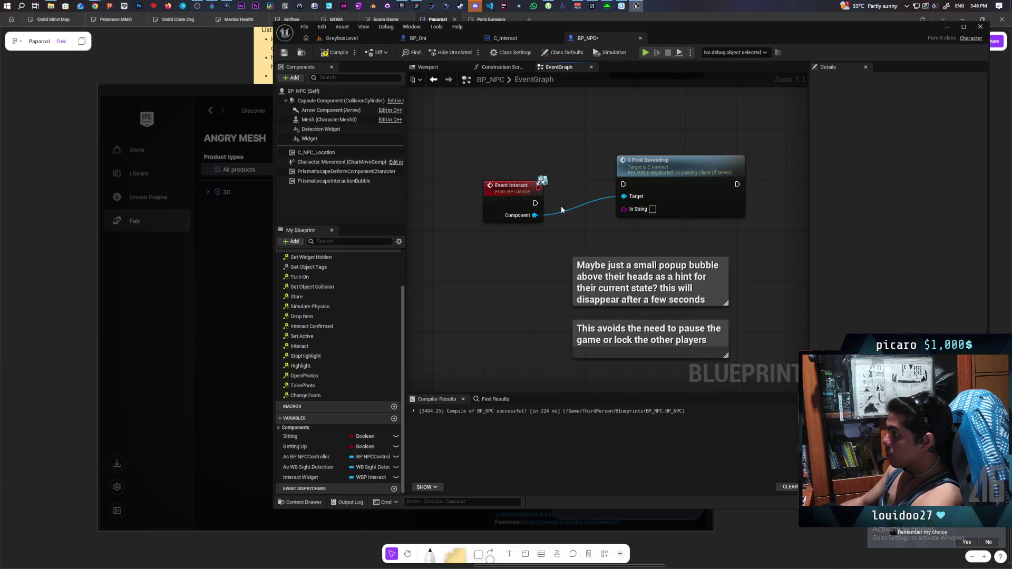
{"action": "mouse_move", "coordinate": [535, 203]}
{"action": "left_mouse_down"}
{"action": "mouse_move", "coordinate": [624, 184]}
{"action": "mouse_move", "coordinate": [623, 201]}
{"action": "left_mouse_up"}
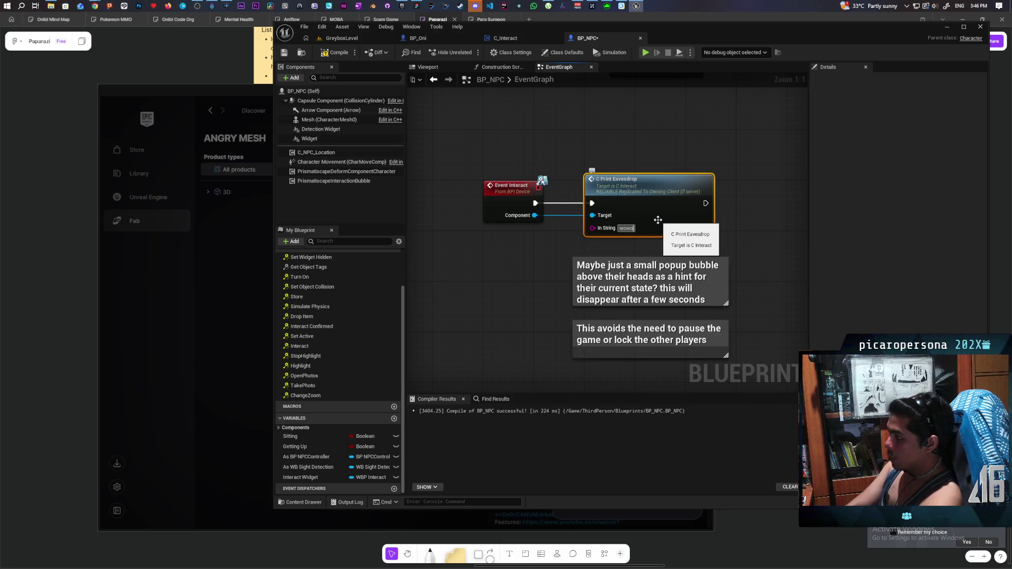
{"action": "left_click", "coordinate": [590, 157]}
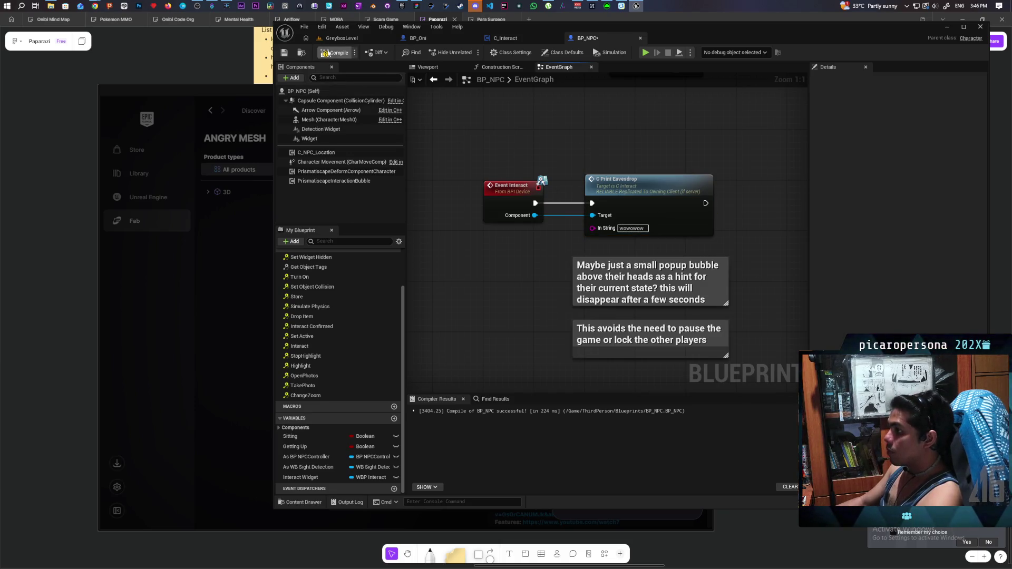
{"action": "left_click", "coordinate": [361, 41]}
Step: Play-test the level, check the Listen prompt near the NPC, and stop the session
{"action": "left_click", "coordinate": [472, 55]}
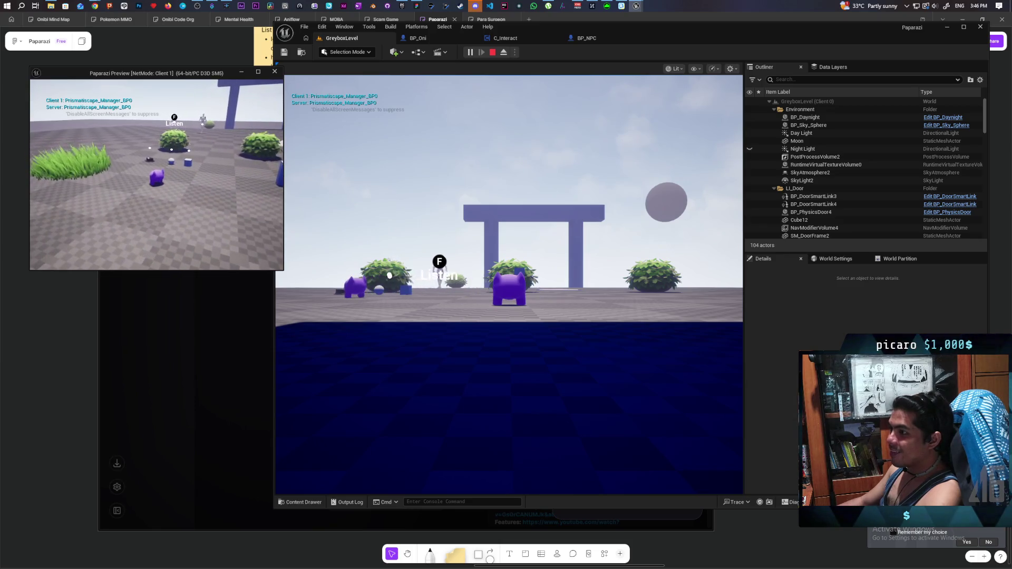
{"action": "key", "text": "alt+Tab"}
{"action": "key", "text": "alt+Tab"}
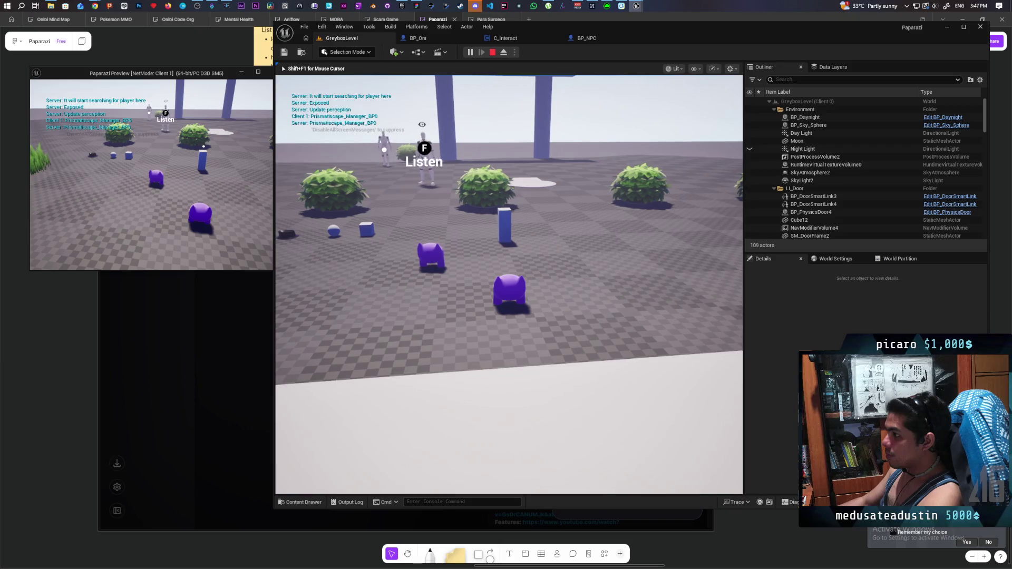
{"action": "key", "text": "Escape"}
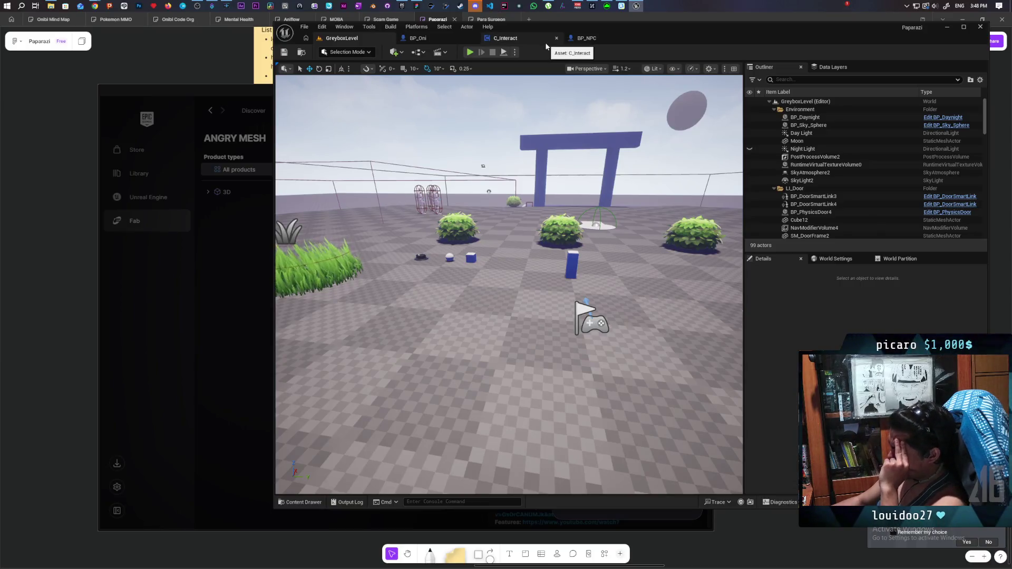
Step: Bring Chrome to the front and open a new tab
{"action": "mouse_move", "coordinate": [93, 4]}
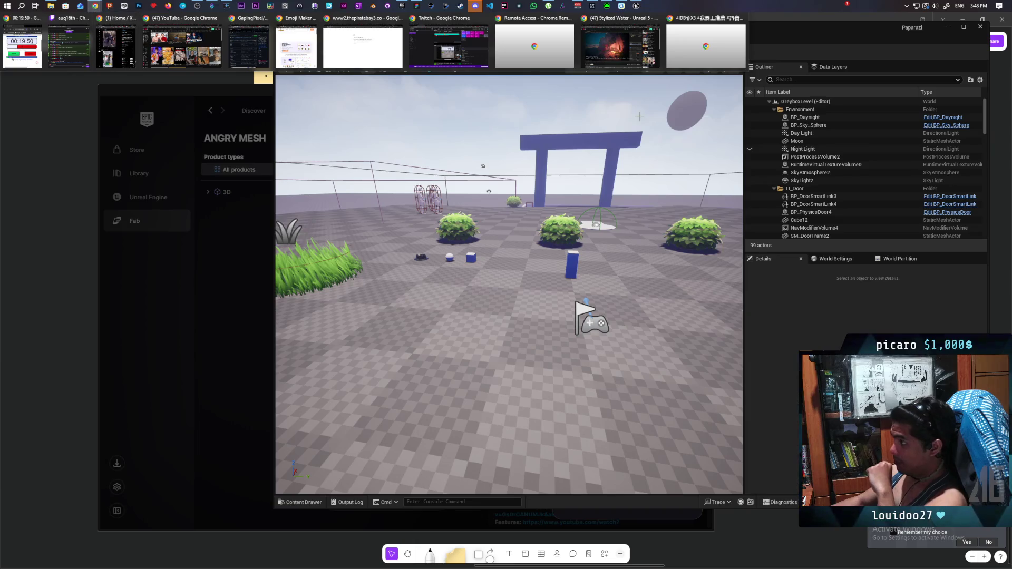
{"action": "left_click", "coordinate": [611, 50]}
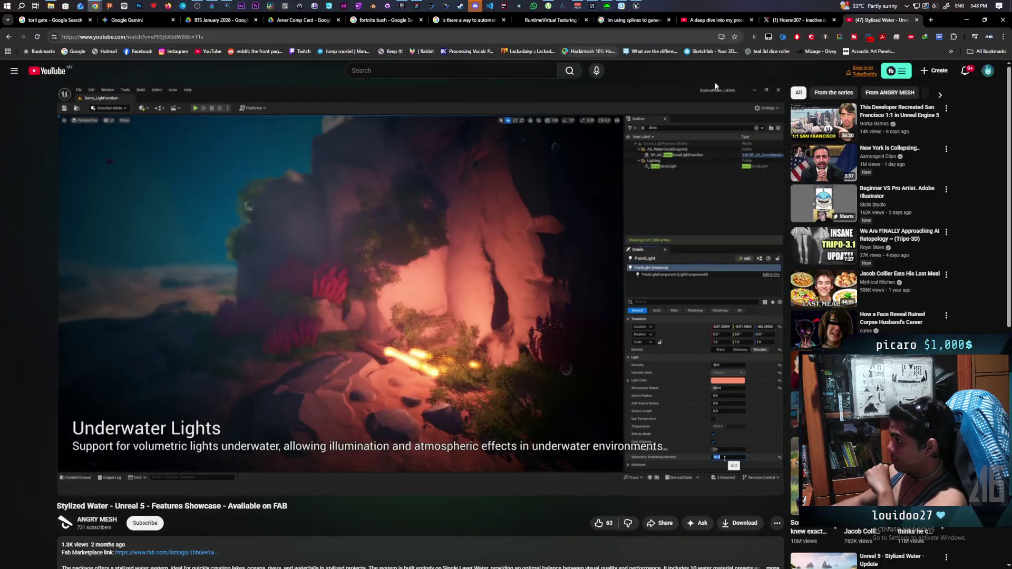
{"action": "left_click", "coordinate": [931, 19]}
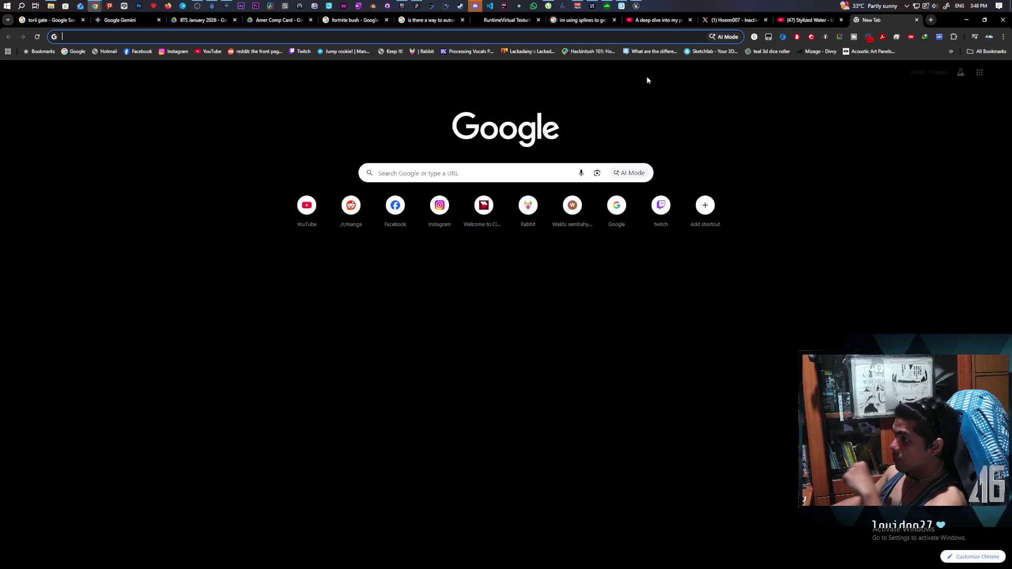
Step: Search Google for 'raft cutscenes', expand the AI Overview, and open the UTOPIA FINALE video
{"action": "type", "text": "raft cu"}
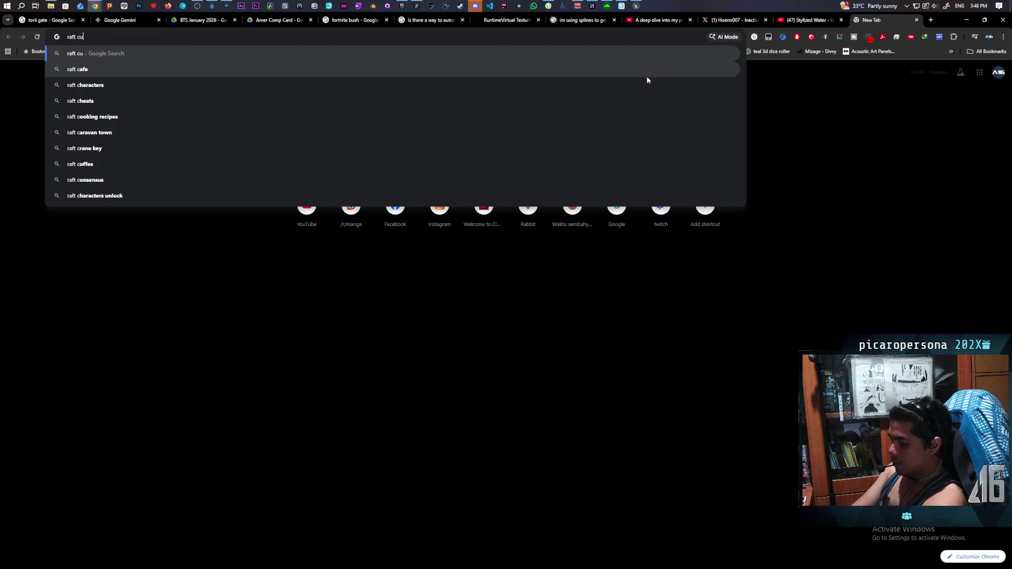
{"action": "type", "text": "ts"}
{"action": "type", "text": "ce"}
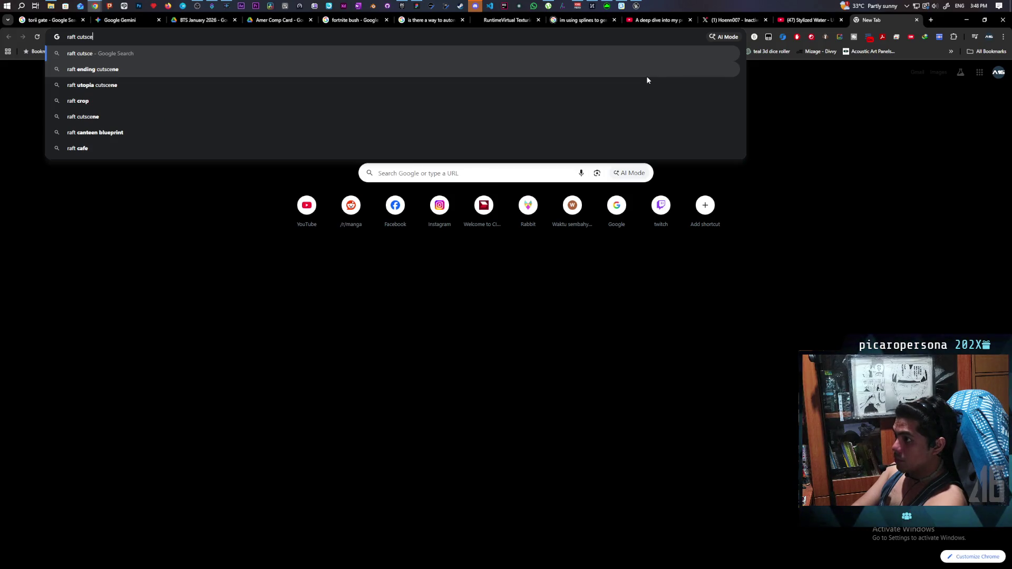
{"action": "type", "text": "nes"}
{"action": "key", "text": "Return"}
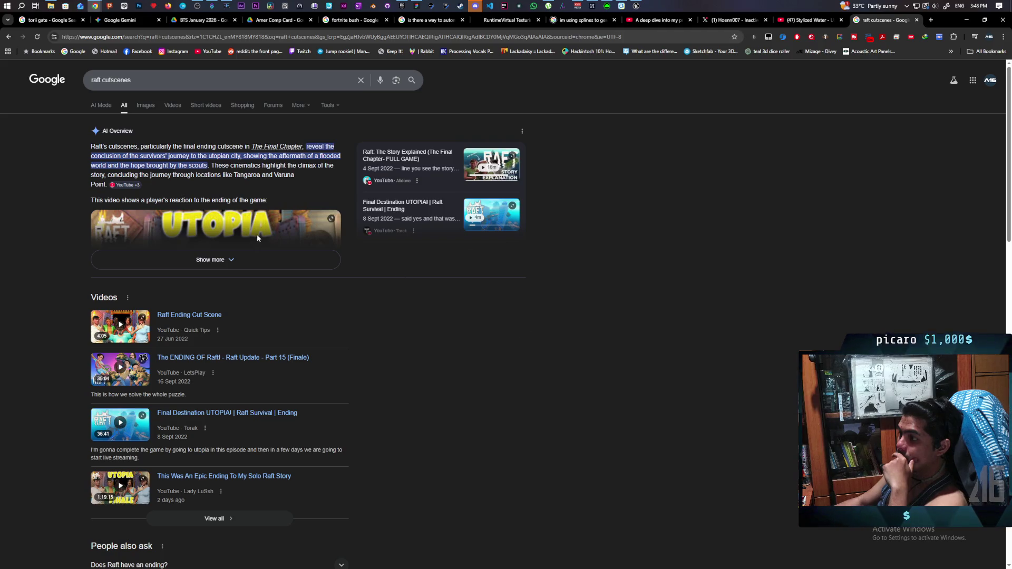
{"action": "left_click", "coordinate": [255, 260]}
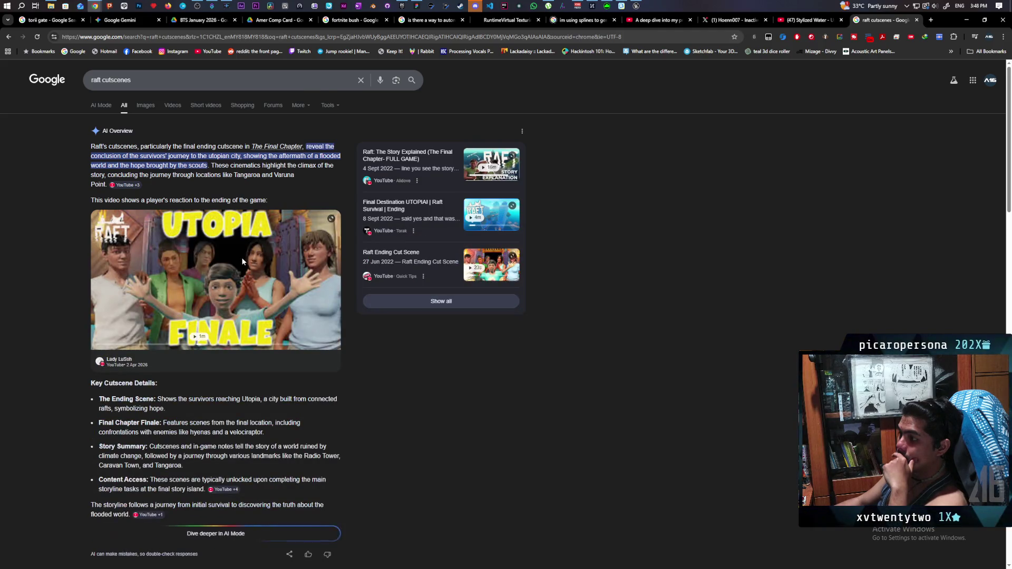
{"action": "left_click", "coordinate": [241, 261]}
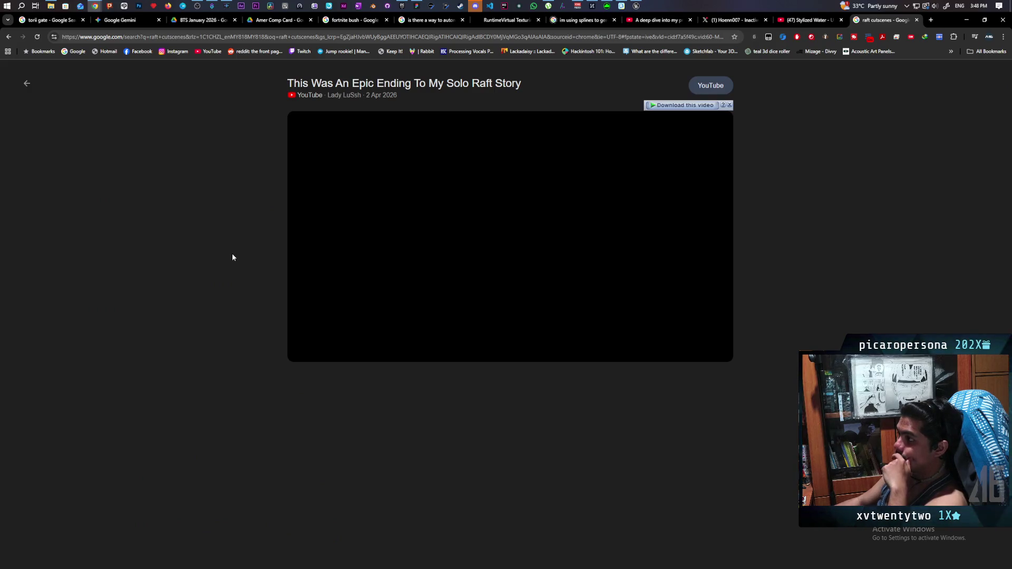
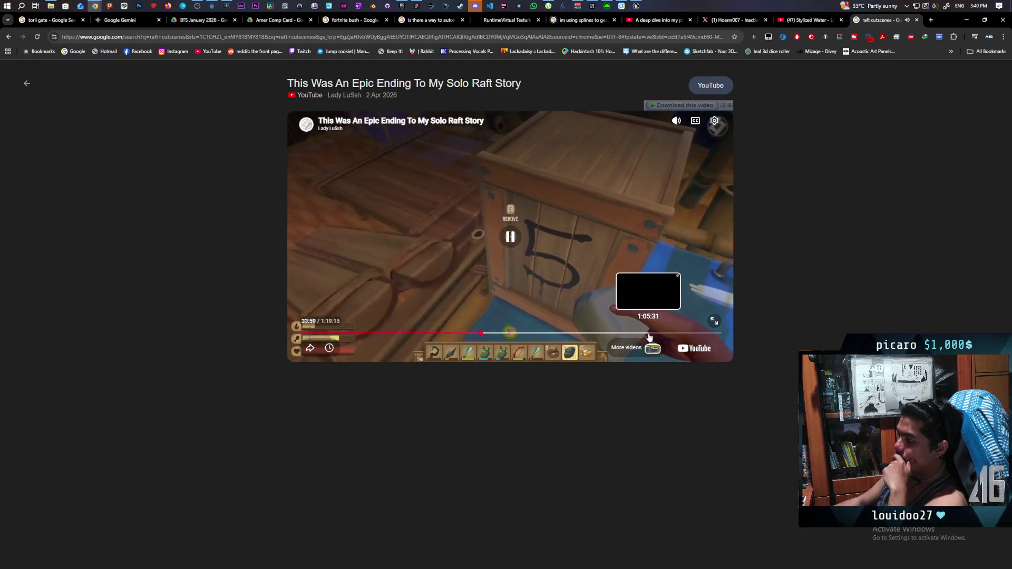
Step: Skip the raft video ahead to about 1:05:22, pause it briefly, then resume playback
{"action": "left_click", "coordinate": [648, 335]}
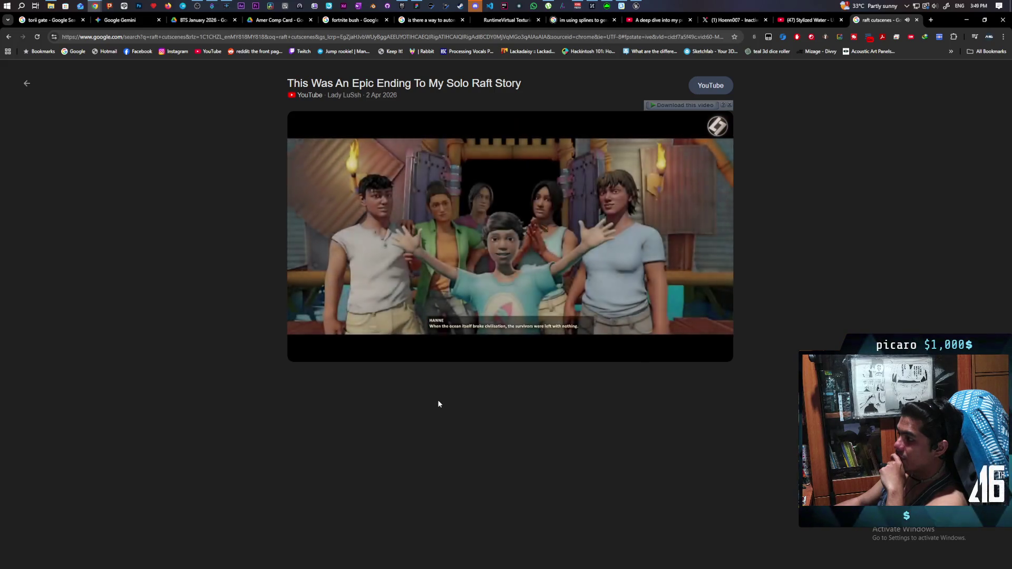
{"action": "left_click", "coordinate": [381, 246]}
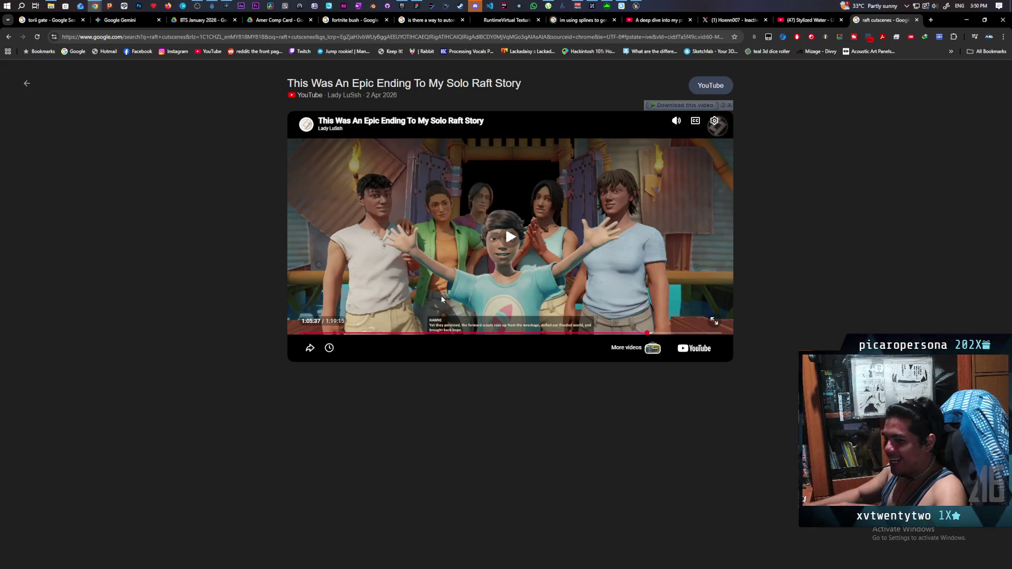
{"action": "left_click", "coordinate": [413, 267]}
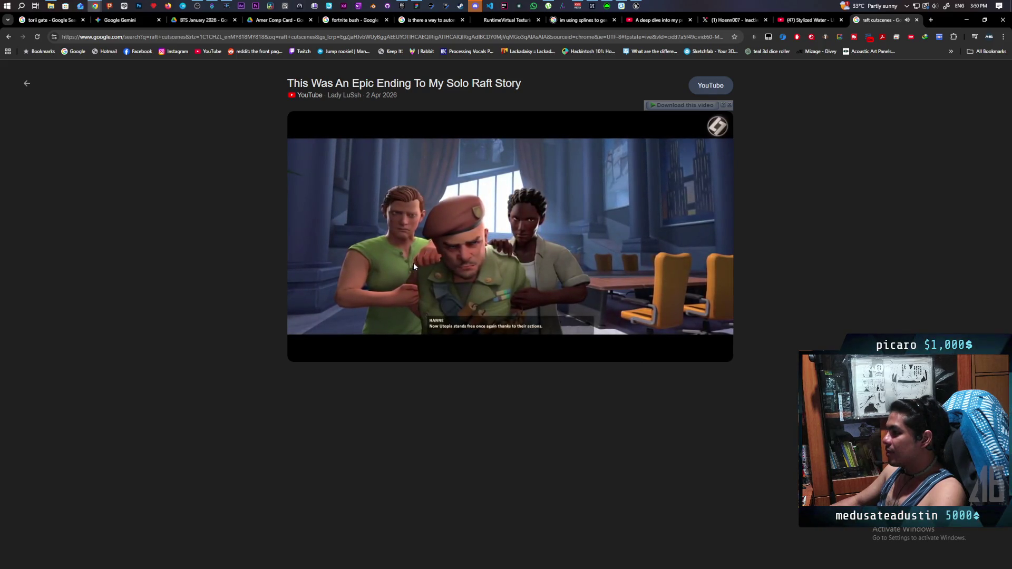
{"action": "mouse_move", "coordinate": [419, 260]}
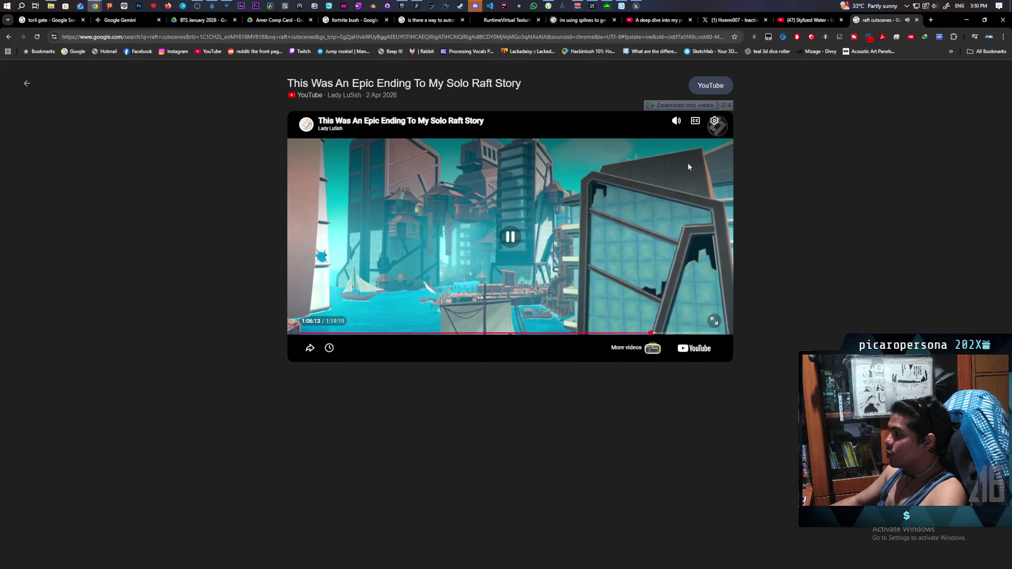
Step: Raise the raft video's volume to near maximum, then close the raft cutscenes tab
{"action": "mouse_move", "coordinate": [677, 121]}
{"action": "mouse_move", "coordinate": [678, 167]}
{"action": "left_mouse_down"}
{"action": "mouse_move", "coordinate": [677, 150]}
{"action": "mouse_move", "coordinate": [677, 184]}
{"action": "left_mouse_up"}
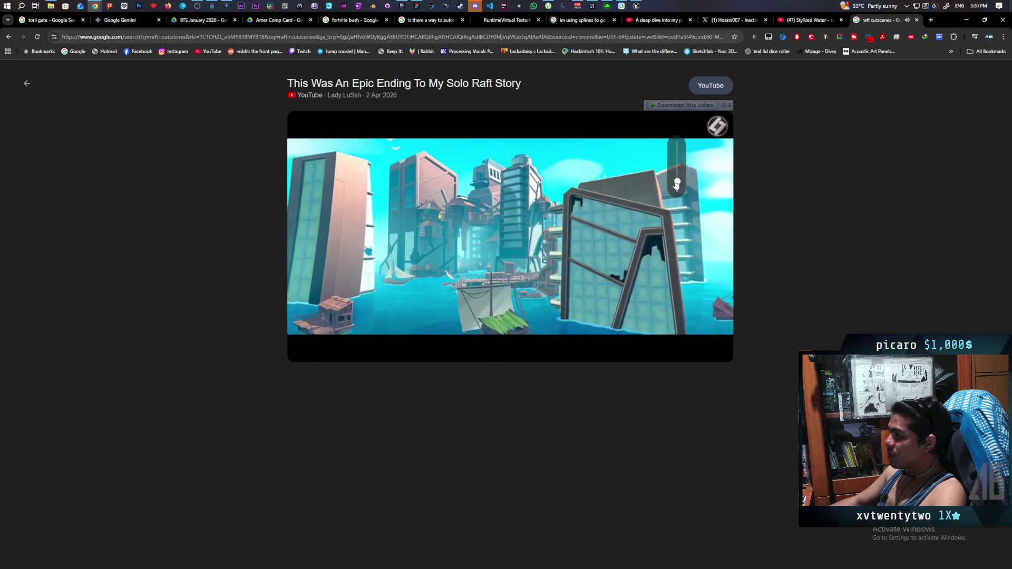
{"action": "left_click_drag", "start_coordinate": [677, 184], "coordinate": [677, 188]}
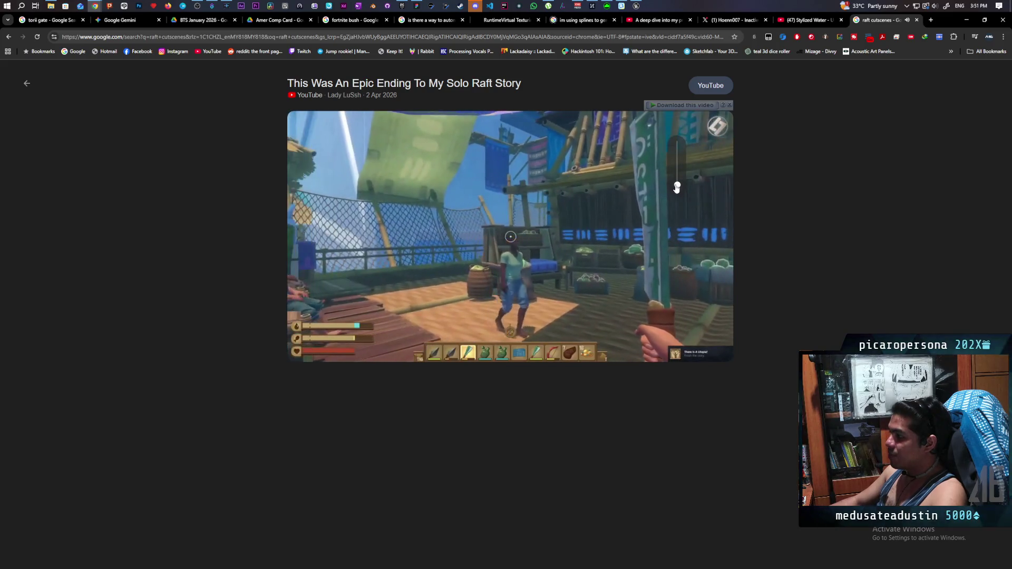
{"action": "mouse_move", "coordinate": [672, 196]}
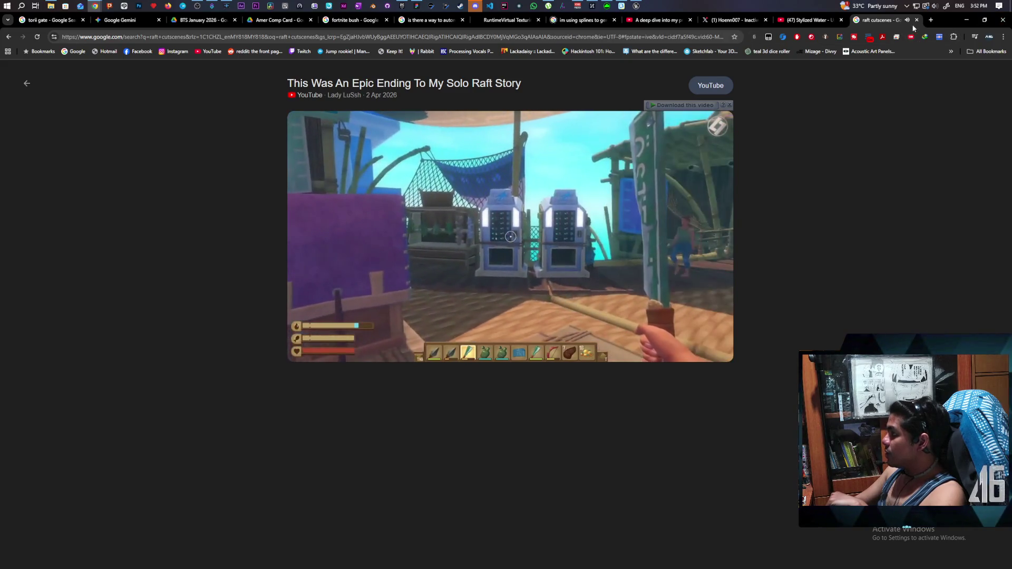
{"action": "left_click", "coordinate": [916, 20]}
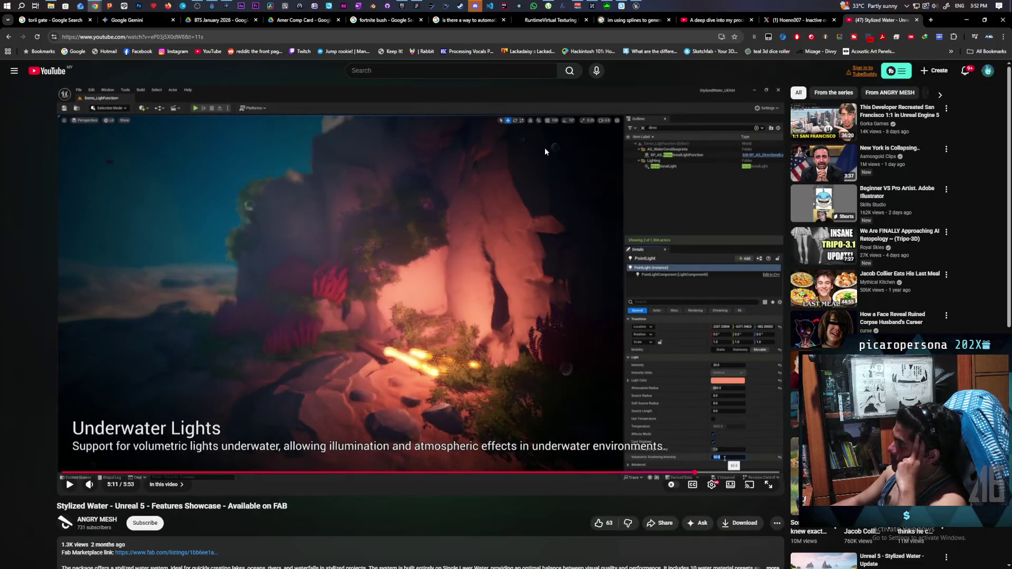
Step: Bring the Unreal Editor's GreyboxLevel window to the front
{"action": "left_click", "coordinate": [636, 5]}
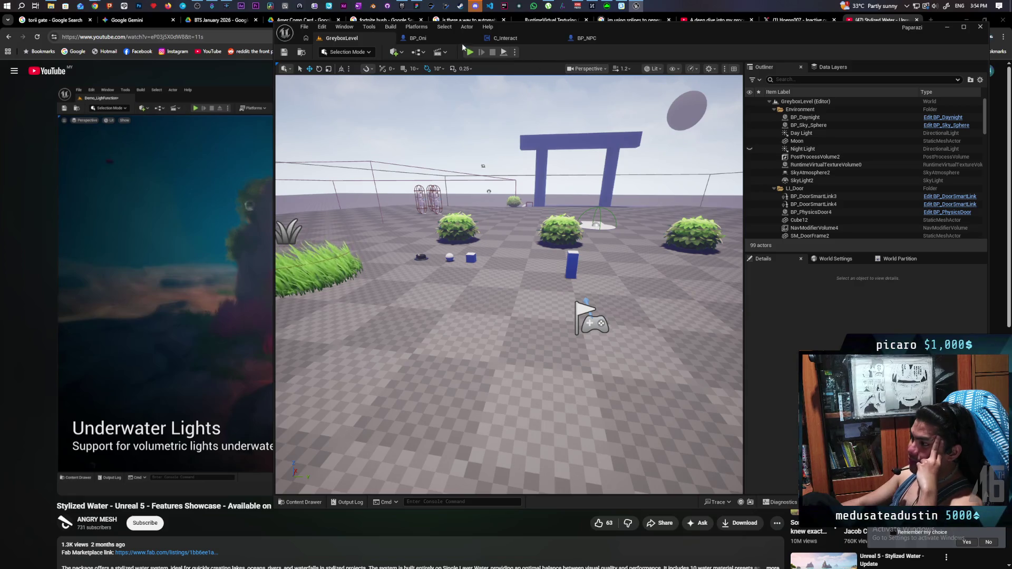
{"action": "left_click", "coordinate": [605, 39]}
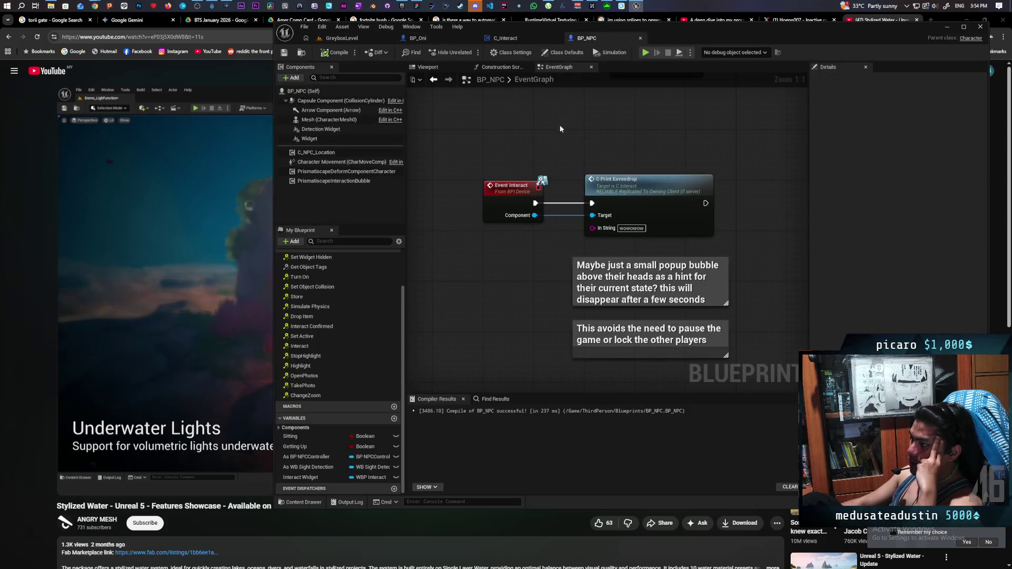
{"action": "left_click_drag", "start_coordinate": [694, 150], "coordinate": [645, 133]}
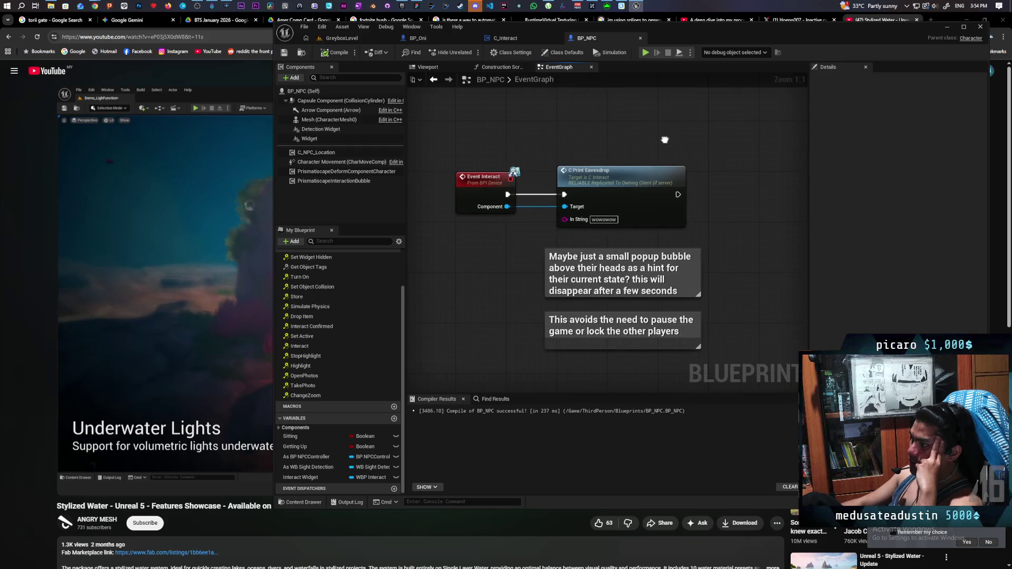
{"action": "left_click_drag", "start_coordinate": [664, 140], "coordinate": [675, 141]}
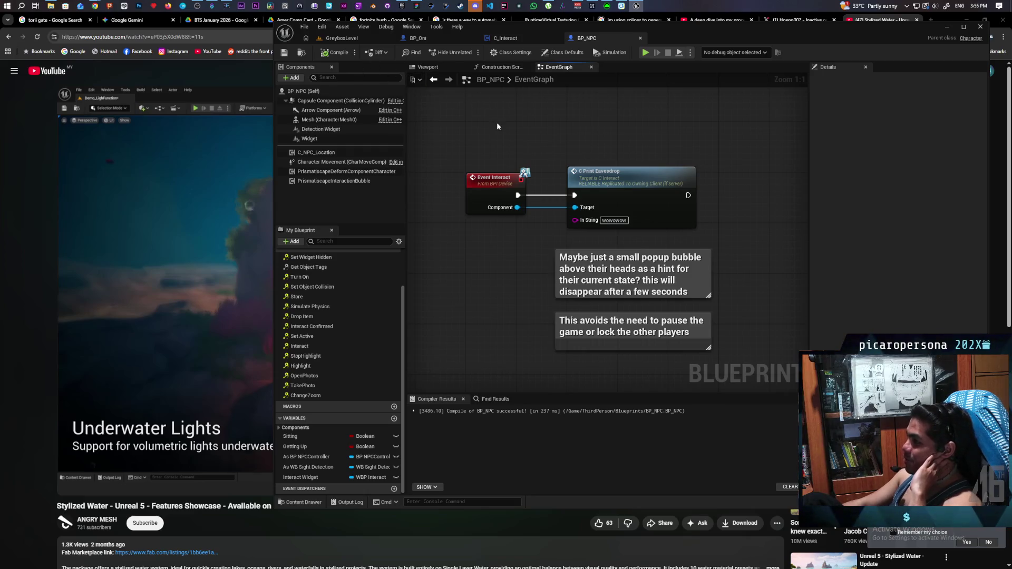
{"action": "left_click", "coordinate": [341, 38]}
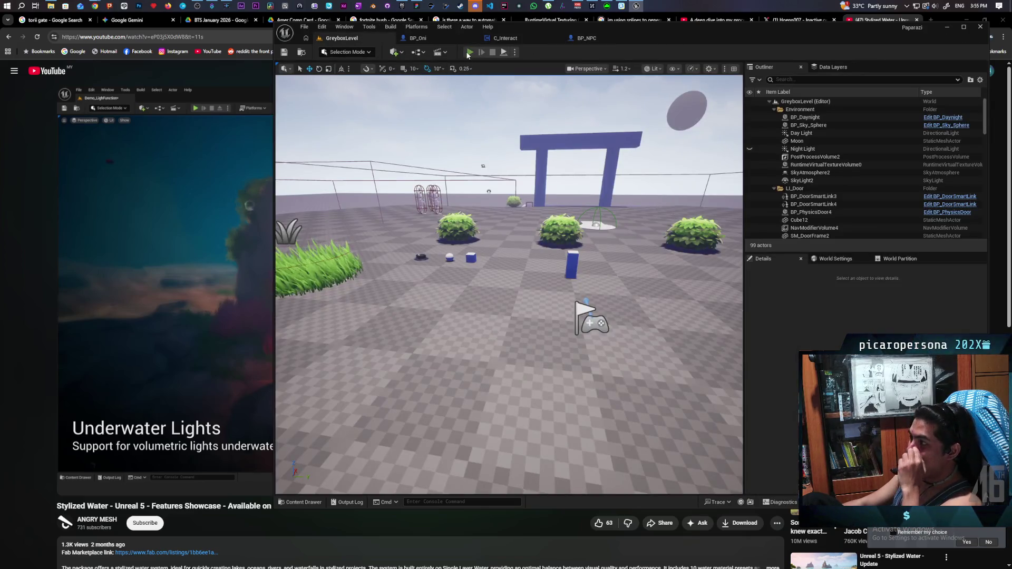
Step: Start Play-in-Editor and walk the client pawn toward the bushes until the F Listen prompt appears
{"action": "left_click", "coordinate": [470, 52]}
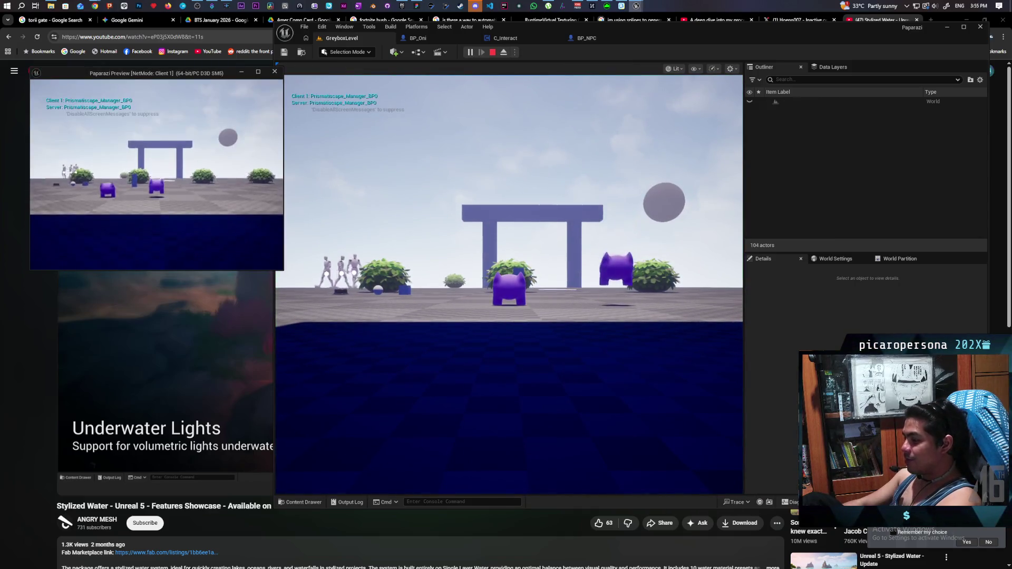
{"action": "key", "text": "w"}
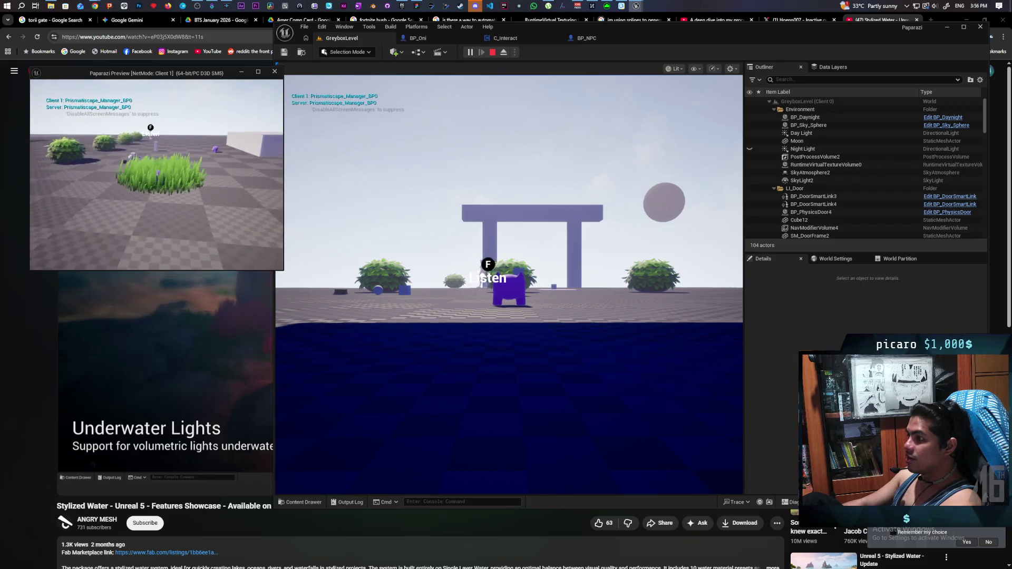
{"action": "key", "text": "f"}
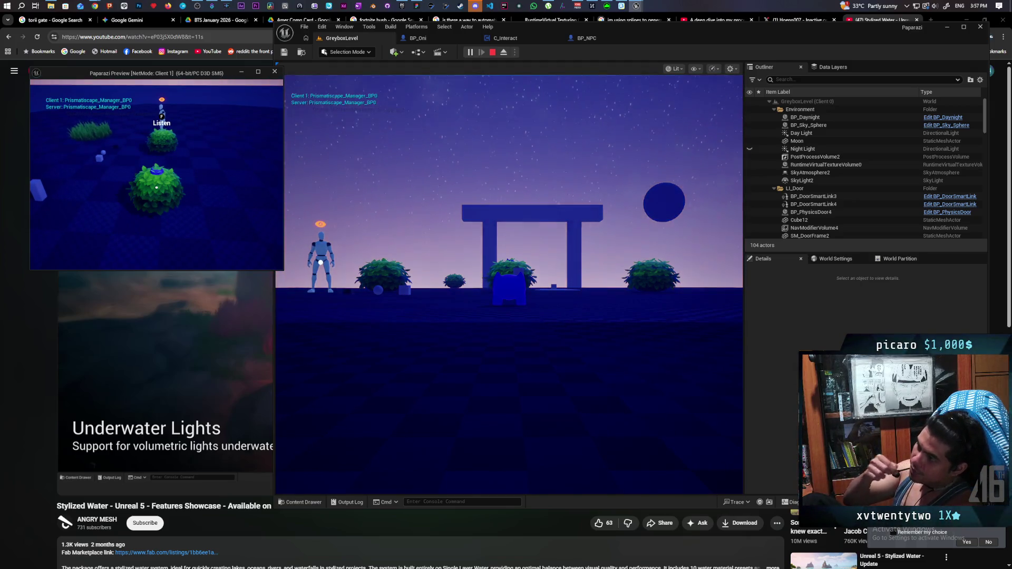
Step: Walk the character off and onto the bush to check the Bush prompt, then stop the play session
{"action": "key", "text": "s"}
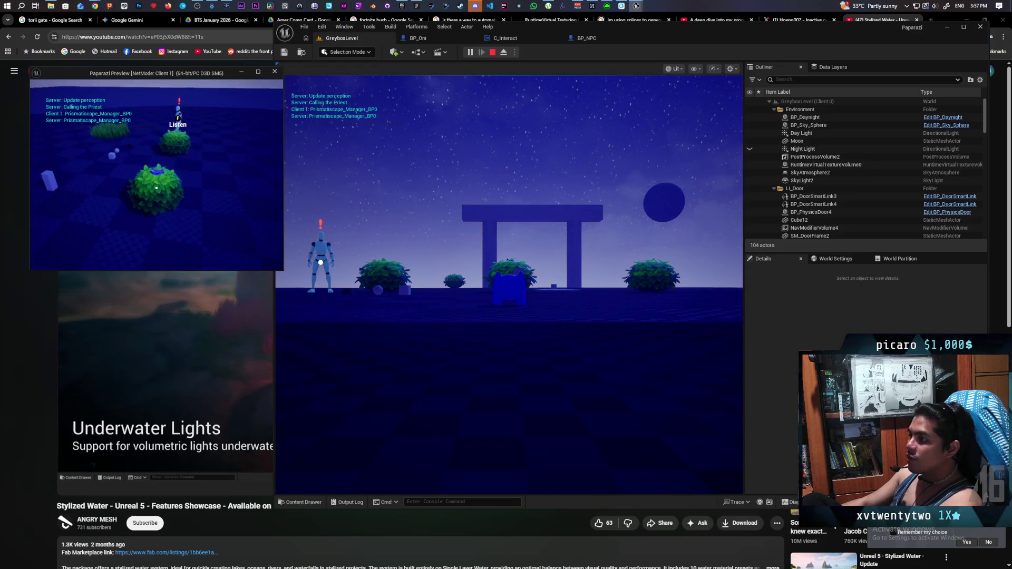
{"action": "key", "text": "w"}
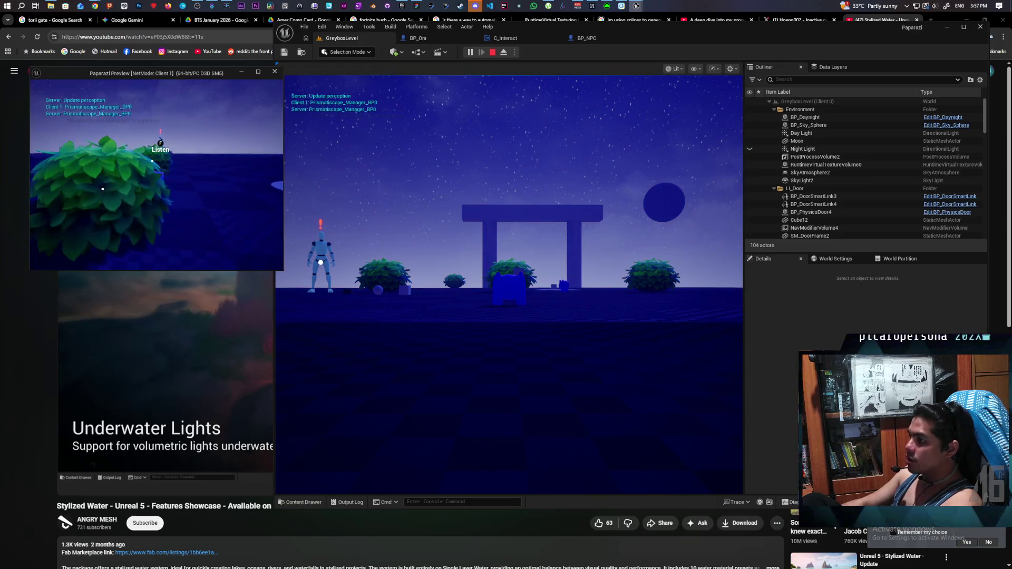
{"action": "key", "text": "s"}
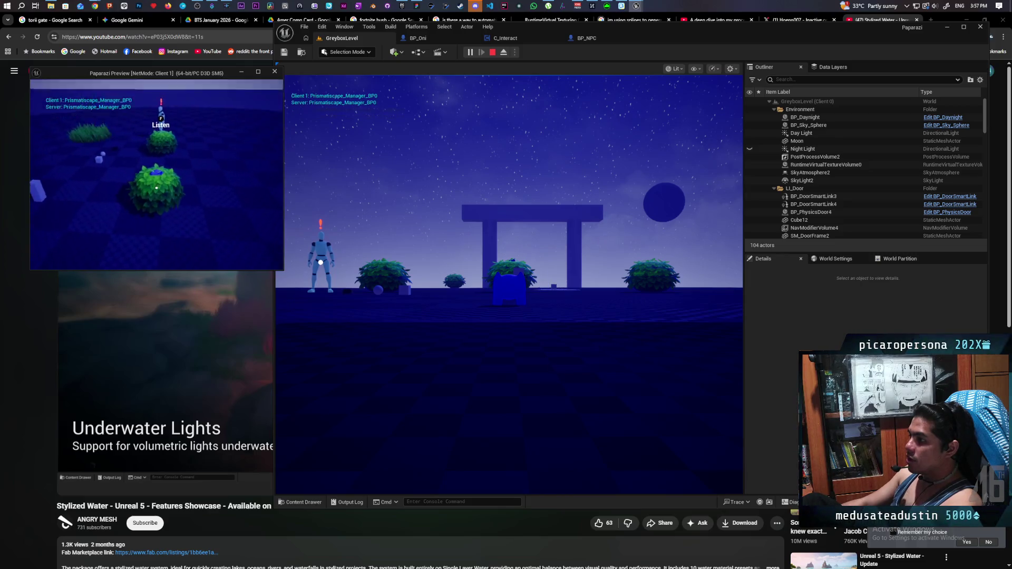
{"action": "key", "text": "w"}
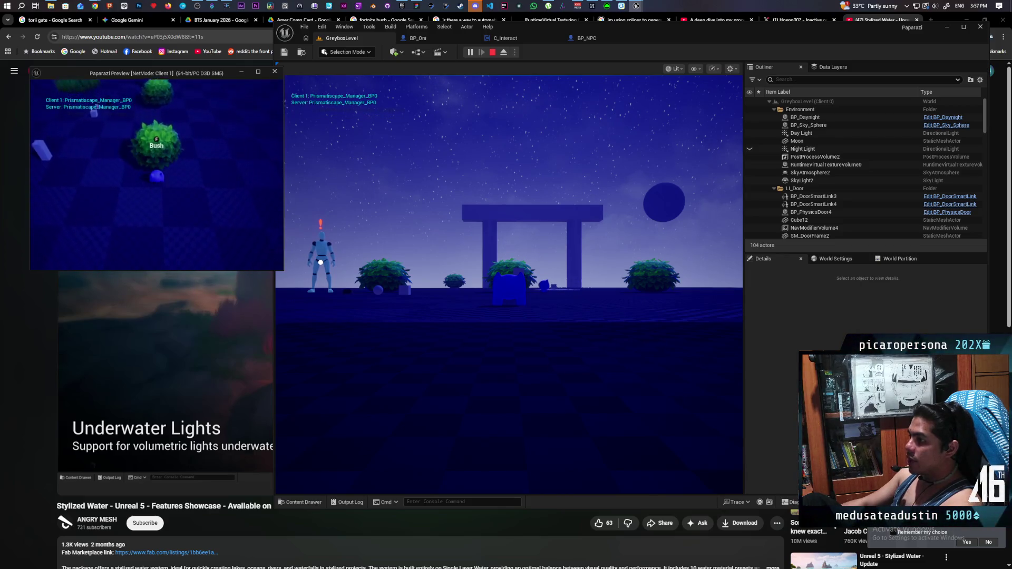
{"action": "key", "text": "w"}
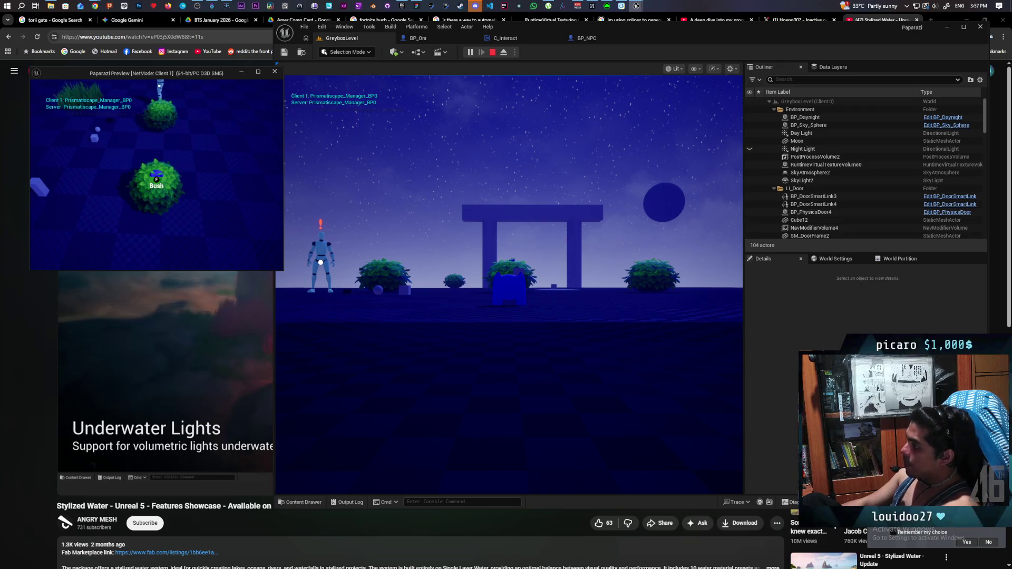
{"action": "key", "text": "Escape"}
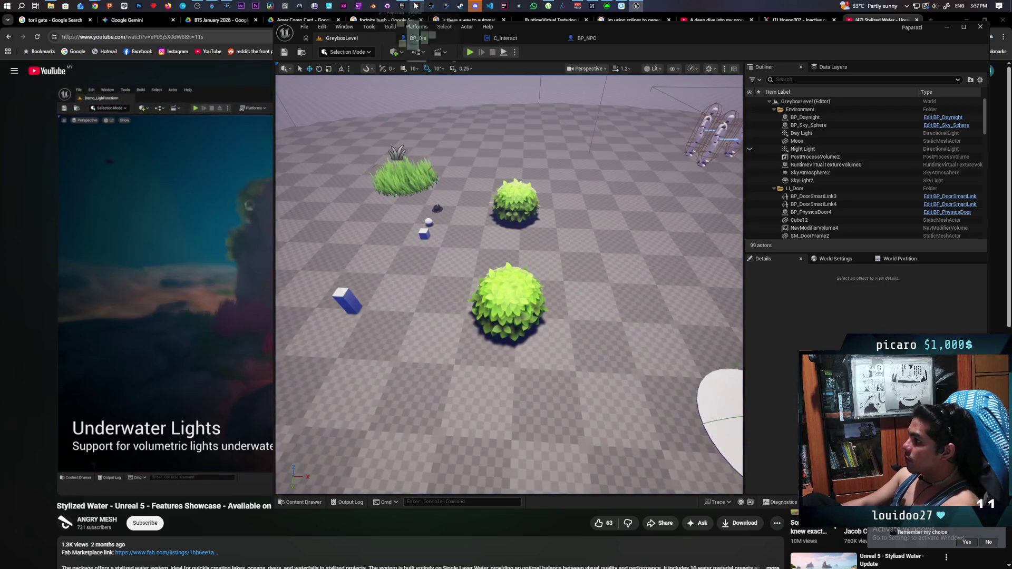
{"action": "left_click", "coordinate": [416, 6]}
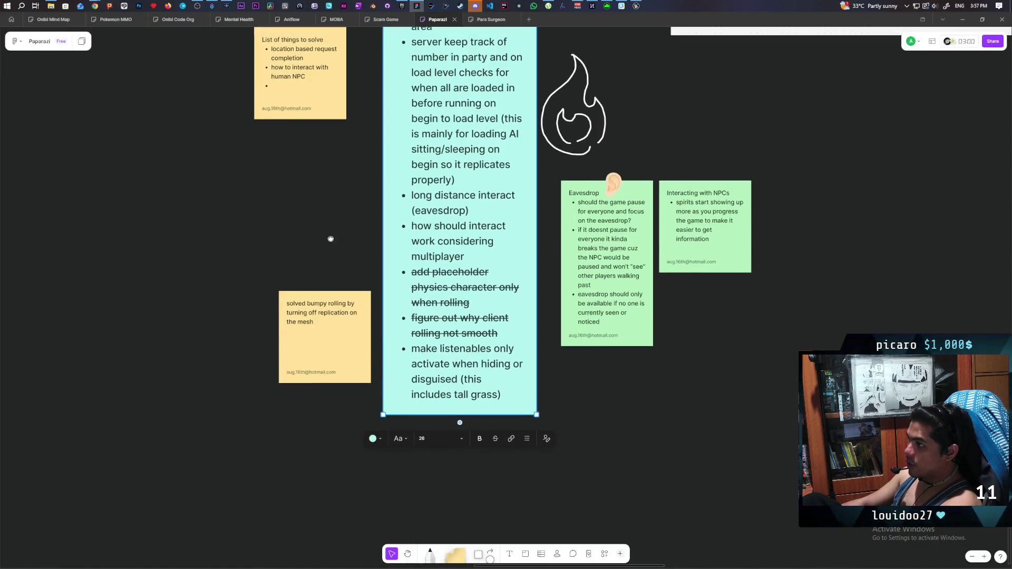
Step: Begin editing the yellow 'List of things to solve' sticky note on the FigJam board
{"action": "scroll", "coordinate": [330, 232], "scroll_direction": "up", "scroll_amount": 2}
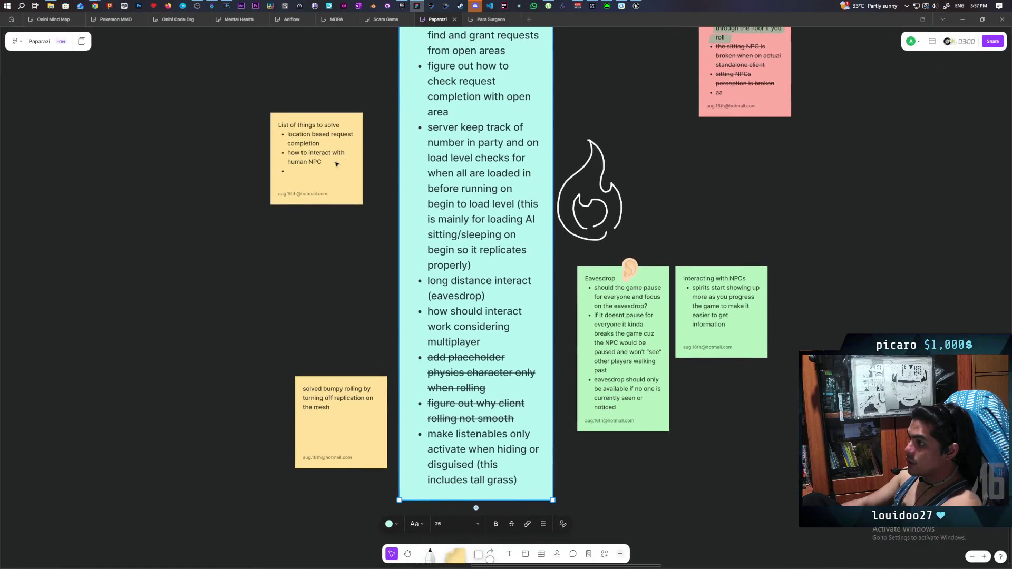
{"action": "double_click", "coordinate": [316, 177]}
{"action": "type", "text": "If listenables proceed interactables sometim"}
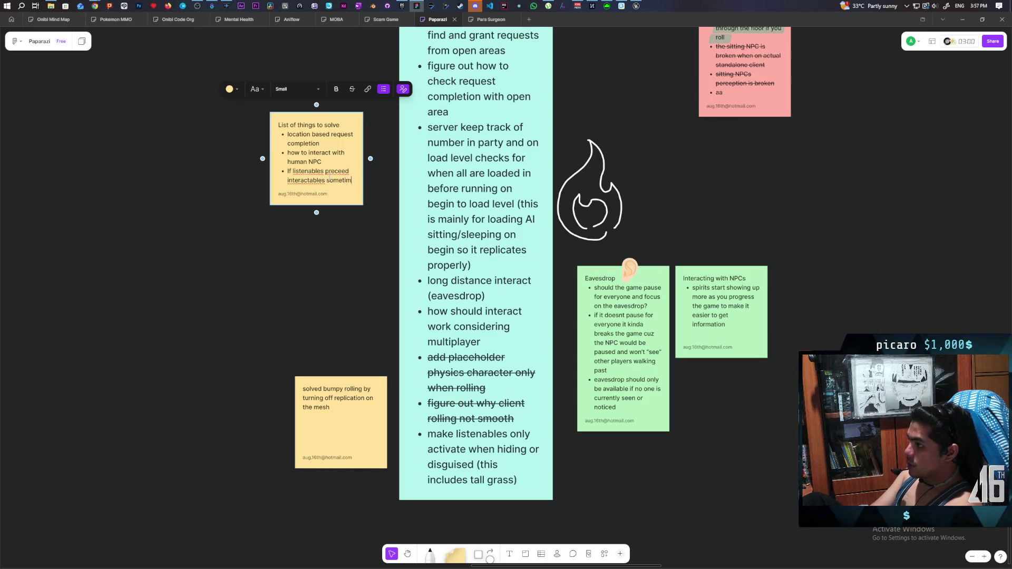
Step: Extend the note's listenables bullet toward 'when theres a human on screen', fixing a typo
{"action": "type", "text": "es y"}
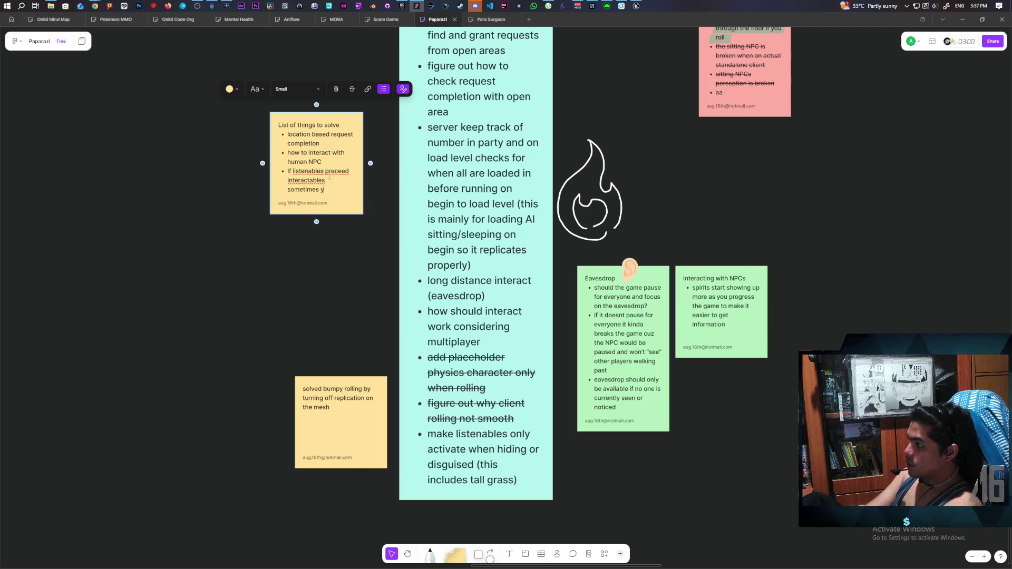
{"action": "key", "text": "BackSpace"}
{"action": "key", "text": "BackSpace"}
{"action": "key", "text": "BackSpace"}
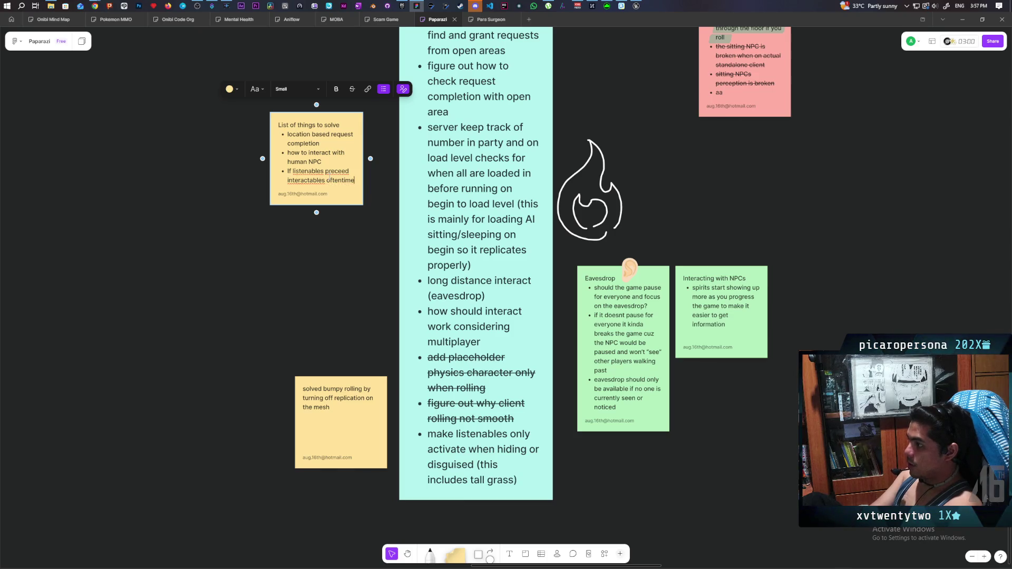
{"action": "type", "text": "s play"}
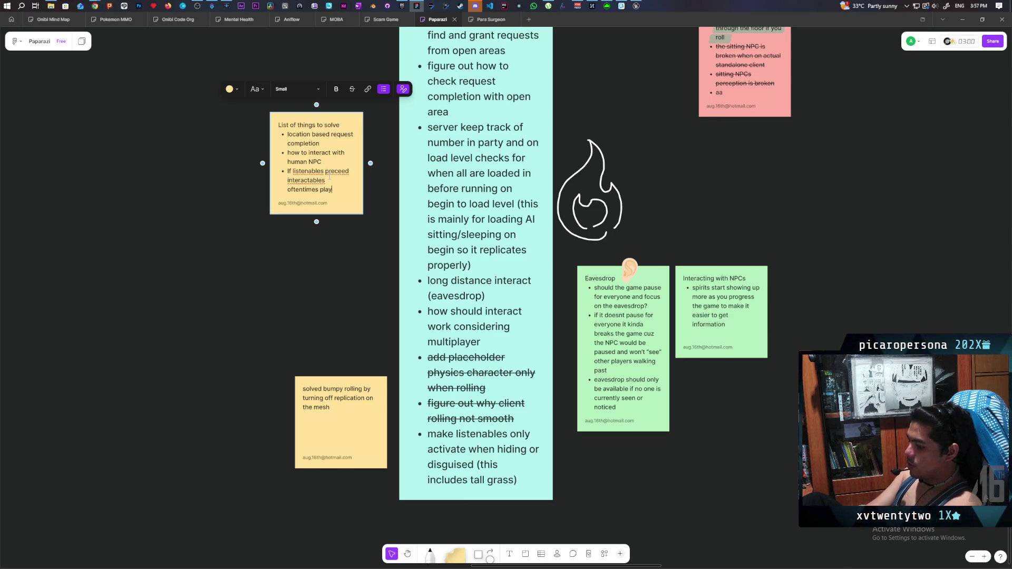
{"action": "type", "text": "ers wont be able to interact with objec"}
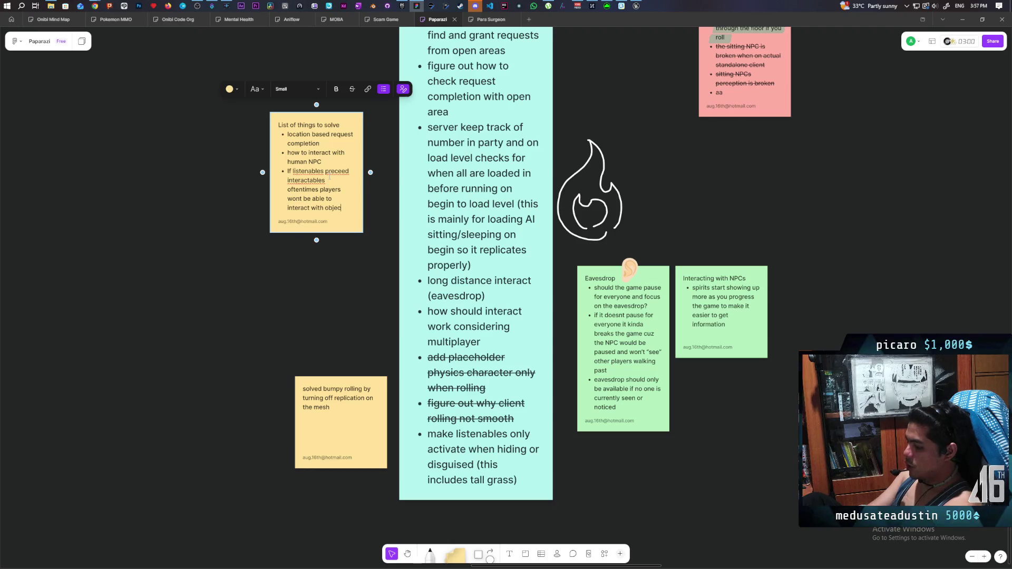
{"action": "type", "text": "ts or jump into bushes"}
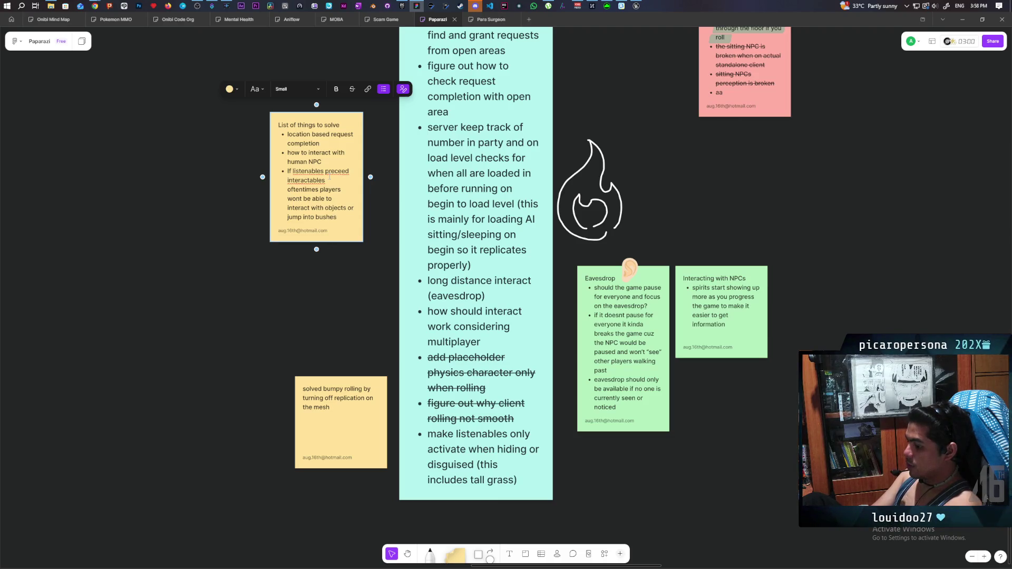
{"action": "type", "text": " when theres a human on s"}
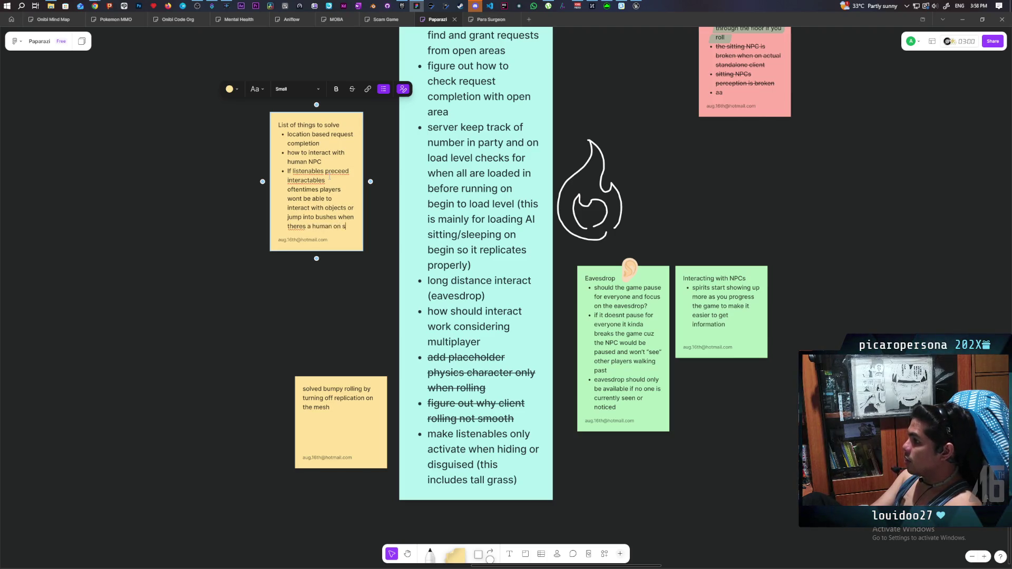
{"action": "type", "text": "creen"}
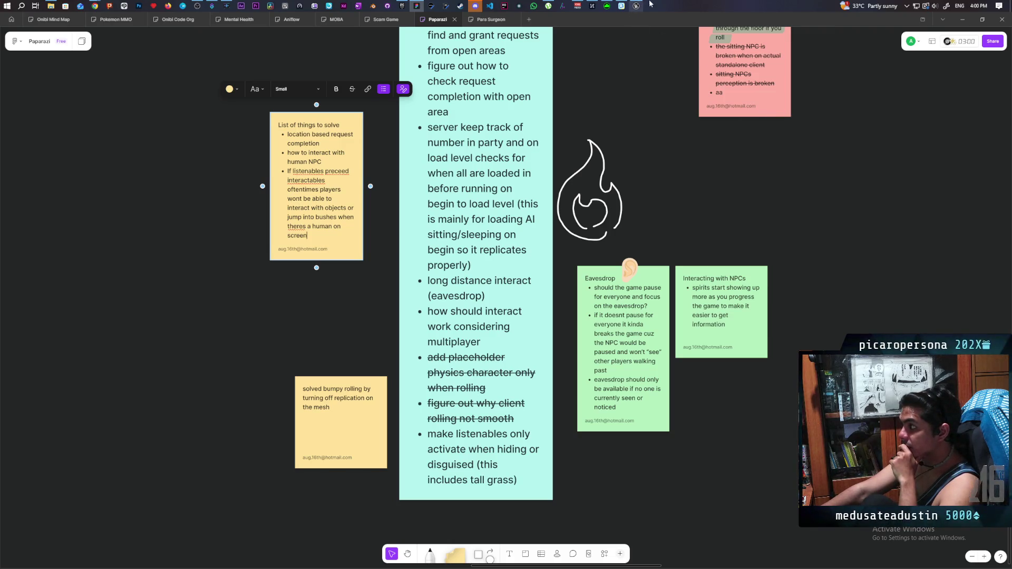
{"action": "mouse_move", "coordinate": [636, 5]}
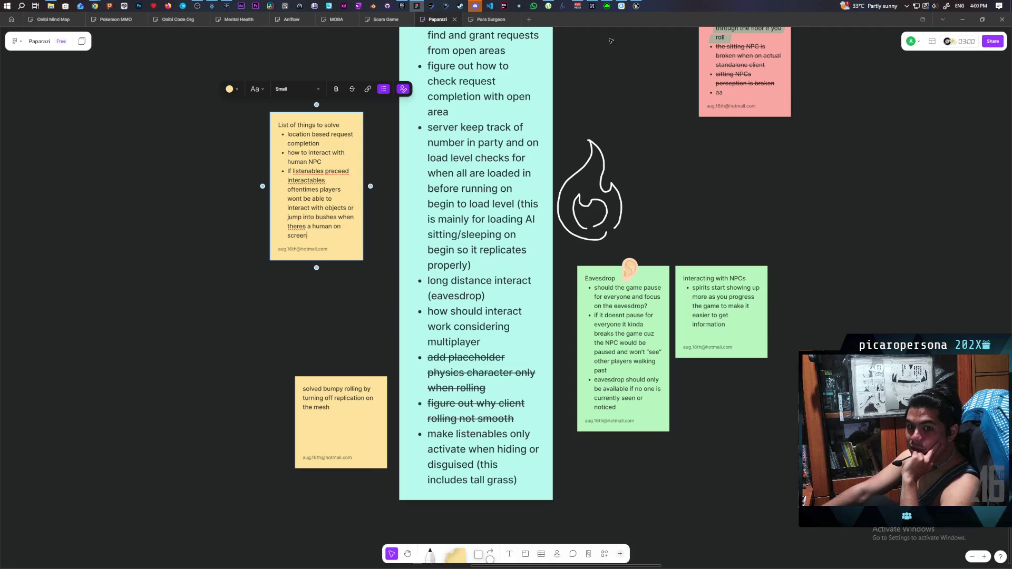
Step: Return to Unreal Editor and fly the camera in on the grass patch, then pull back among the bushes
{"action": "left_click", "coordinate": [636, 6]}
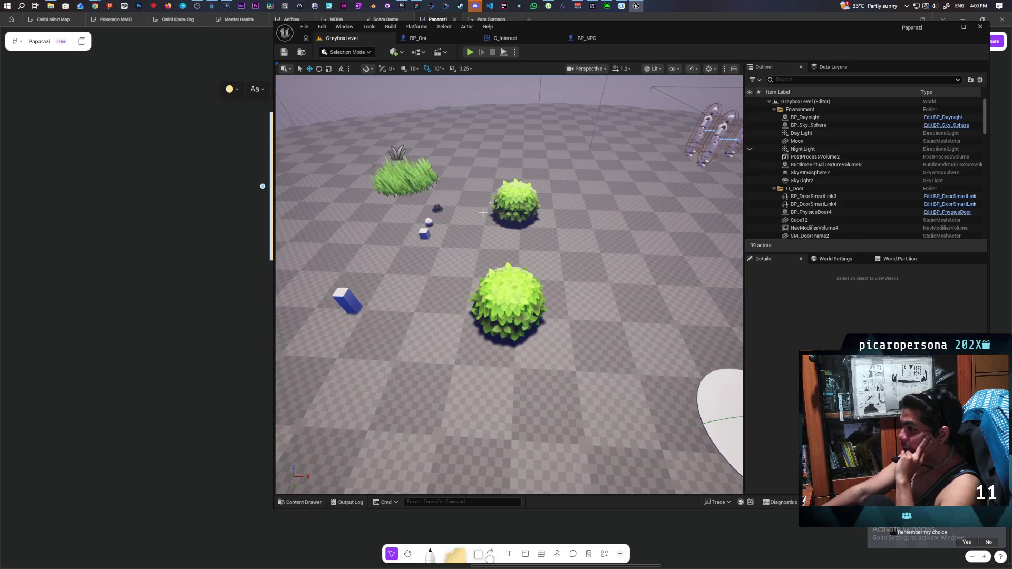
{"action": "left_click_drag", "start_coordinate": [495, 225], "coordinate": [487, 187]}
{"action": "scroll", "coordinate": [509, 285], "scroll_direction": "down", "scroll_amount": 5}
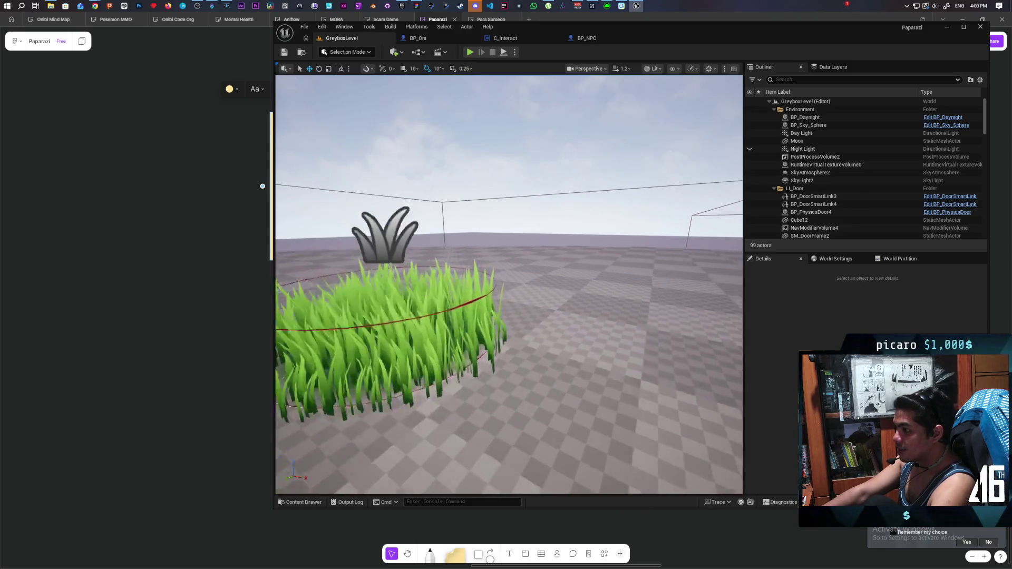
{"action": "scroll", "coordinate": [509, 285], "scroll_direction": "up", "scroll_amount": 5}
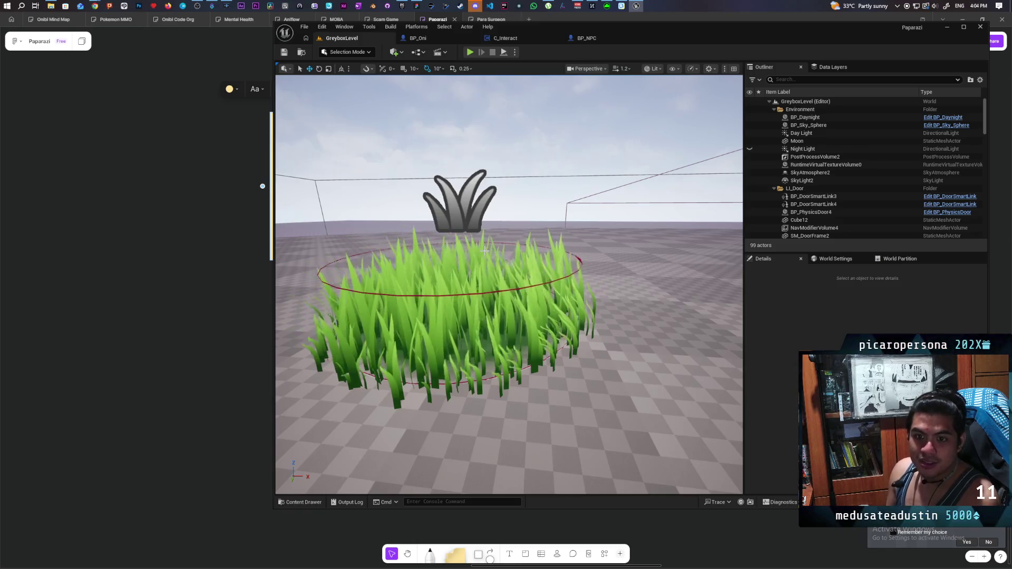
{"action": "mouse_move", "coordinate": [485, 251]}
{"action": "left_mouse_down"}
{"action": "mouse_move", "coordinate": [517, 290]}
{"action": "mouse_move", "coordinate": [543, 365]}
{"action": "left_mouse_up"}
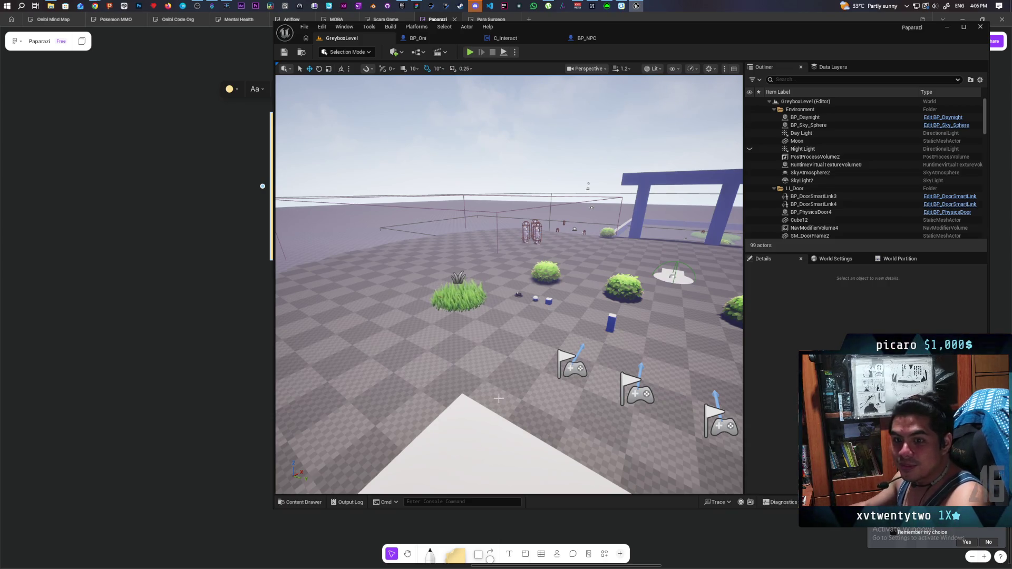
Step: Switch to the YouTube window and play 'Star Citizen | The Idris Is Here' to the end
{"action": "mouse_move", "coordinate": [95, 6]}
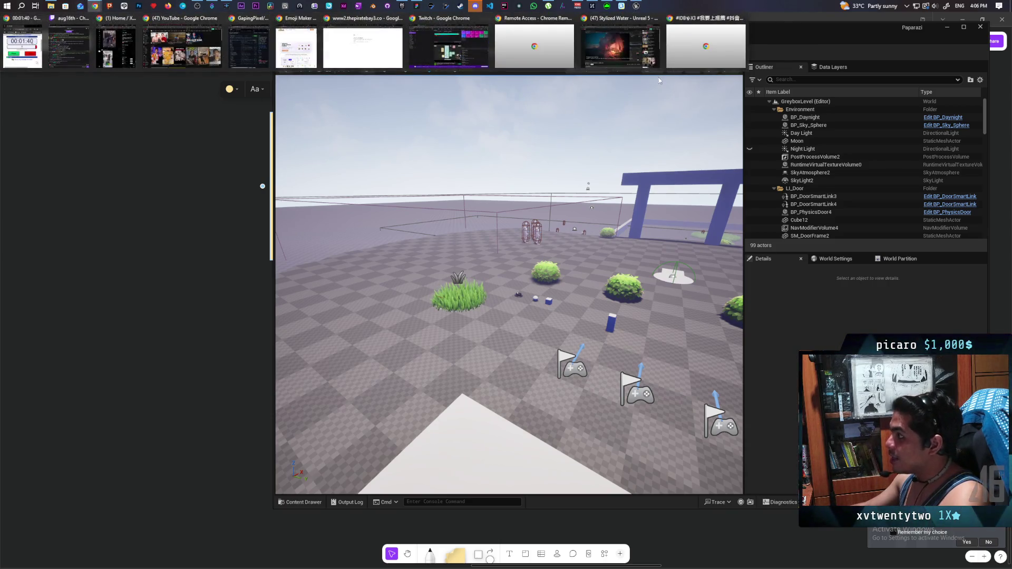
{"action": "left_click", "coordinate": [643, 54]}
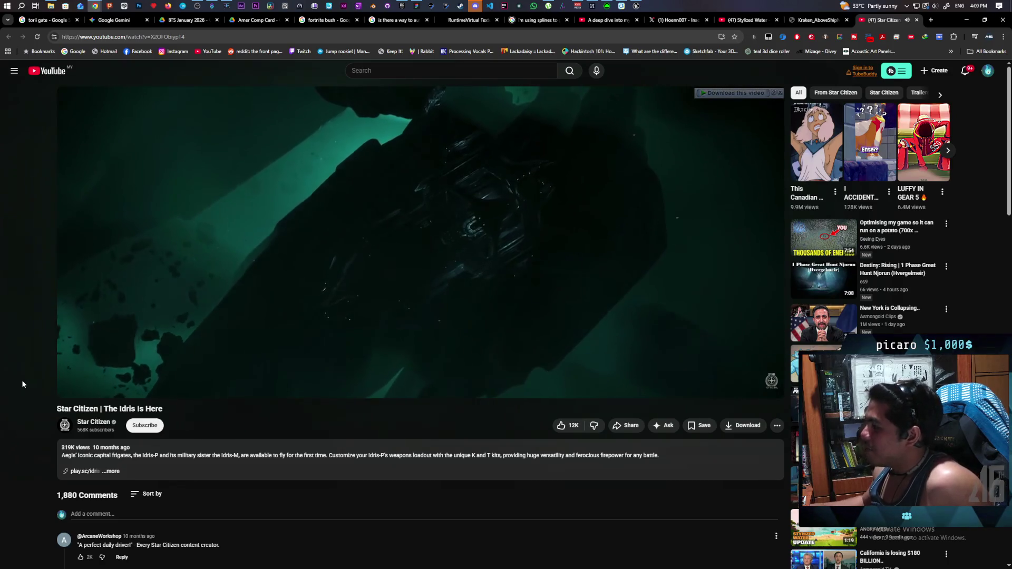
{"action": "mouse_move", "coordinate": [117, 452]}
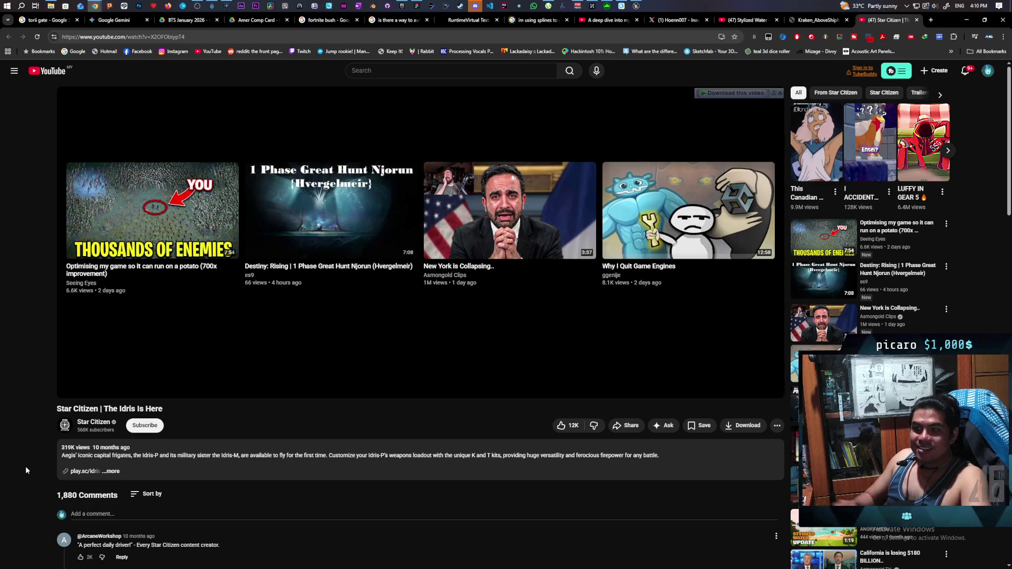
Step: Close the Star Citizen video tab and bring the Epic Games Launcher in front of Chrome
{"action": "middle_click", "coordinate": [885, 22]}
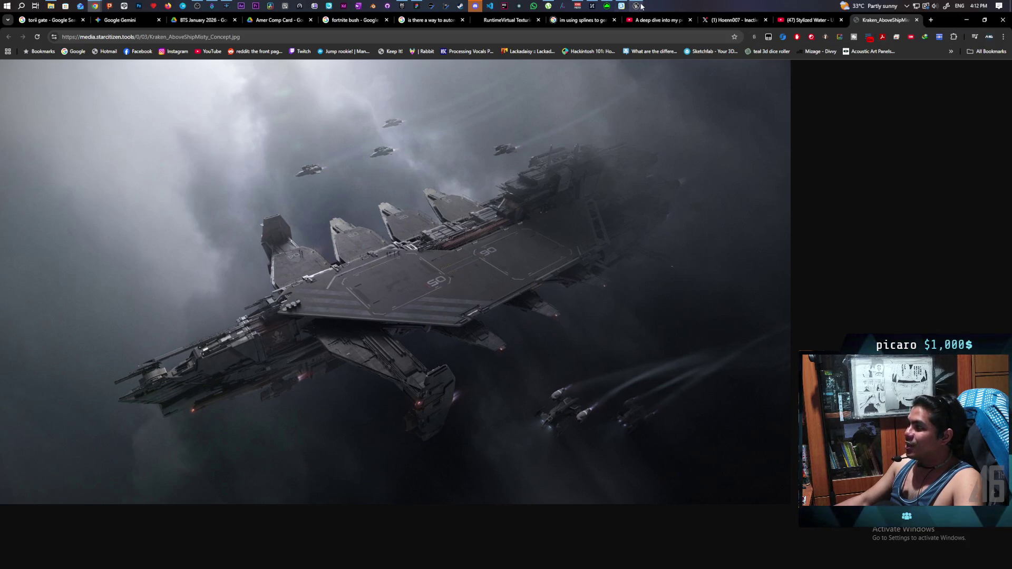
{"action": "left_click", "coordinate": [406, 6]}
Step: Close the Social panel and maximize the Epic Games Launcher to full screen
{"action": "left_click", "coordinate": [495, 161]}
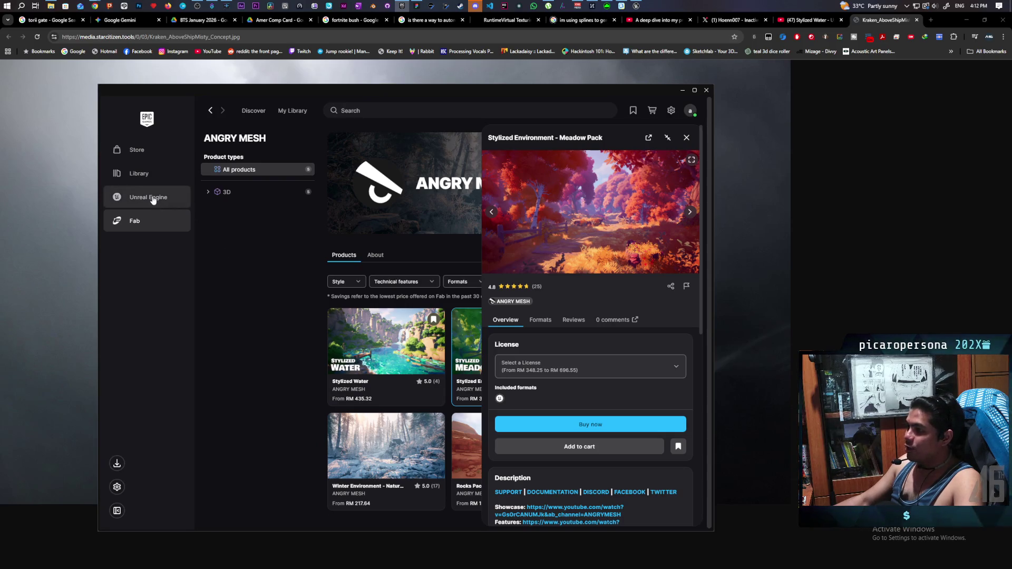
{"action": "double_click", "coordinate": [637, 93]}
{"action": "left_click", "coordinate": [985, 65]}
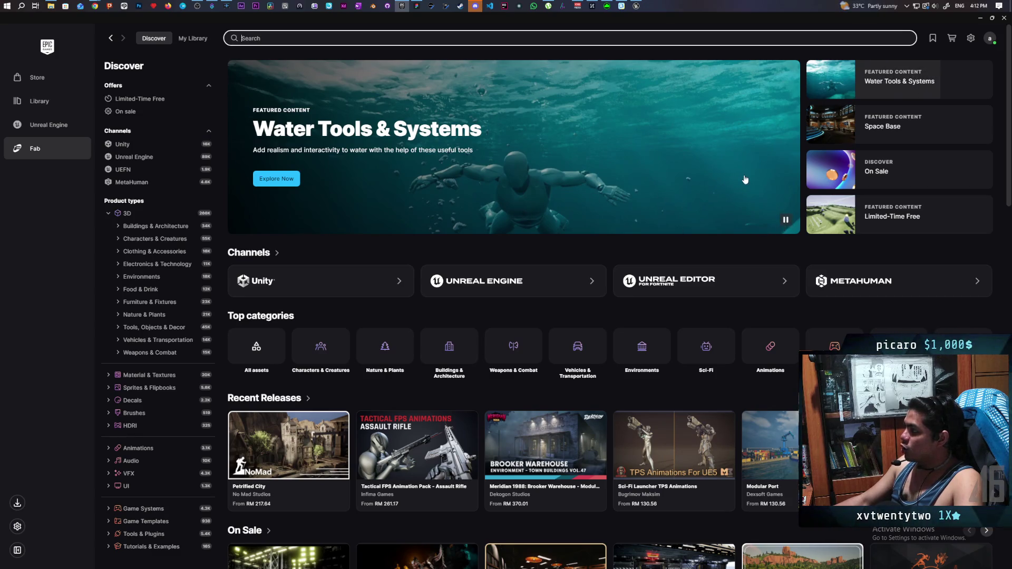
Step: Filter Fab's All products results to On sale items with the Discount filter
{"action": "left_click", "coordinate": [927, 174]}
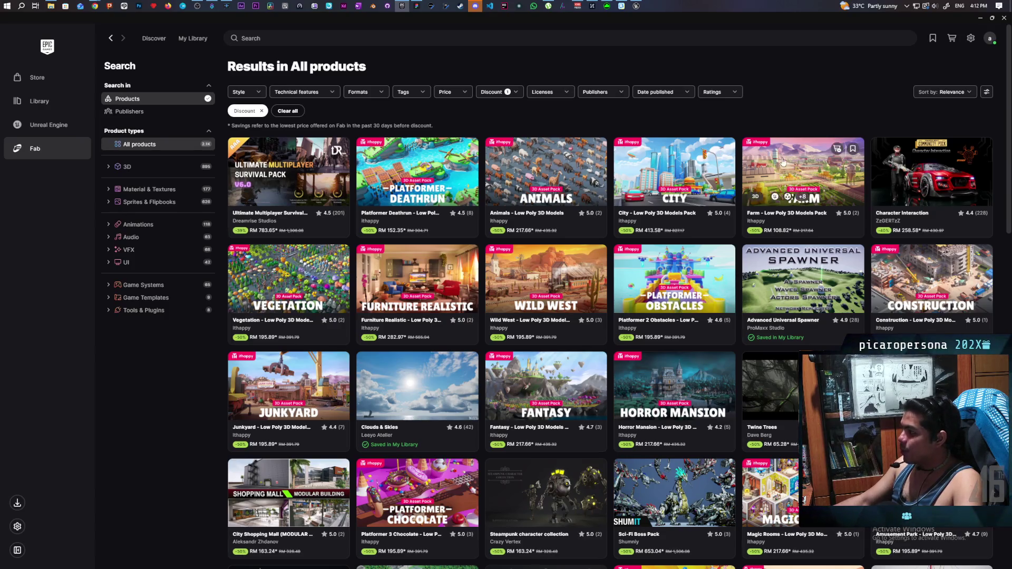
Step: Open the Farm - Low Poly pack, browse six gallery images, then close its details
{"action": "left_click", "coordinate": [714, 270]}
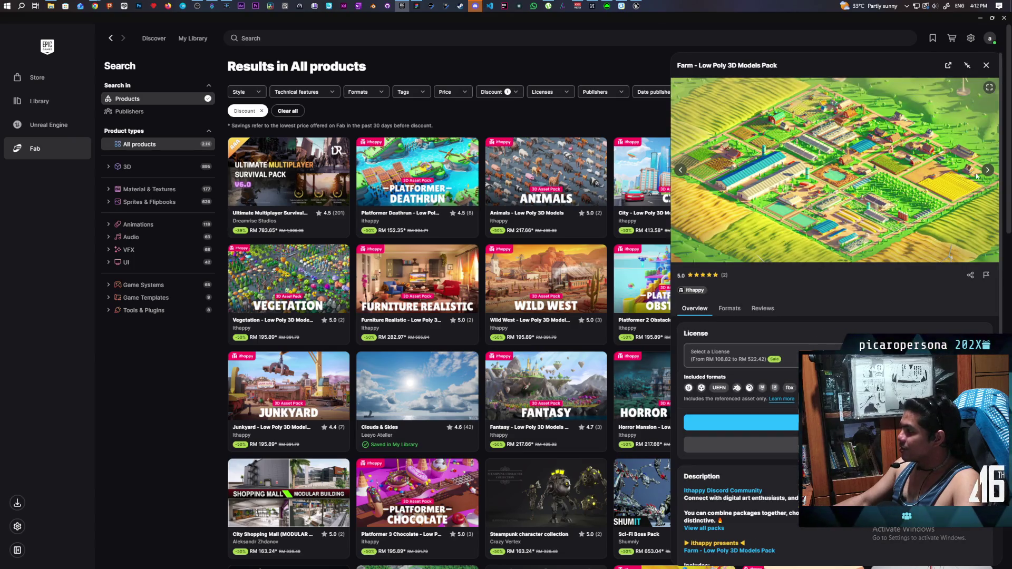
{"action": "left_click", "coordinate": [986, 170]}
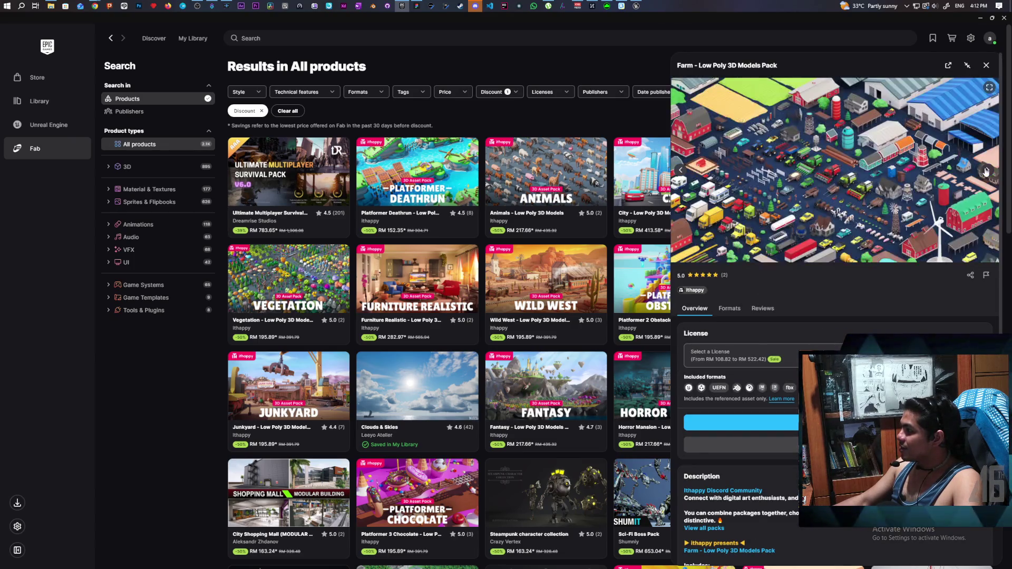
{"action": "left_click", "coordinate": [986, 171]}
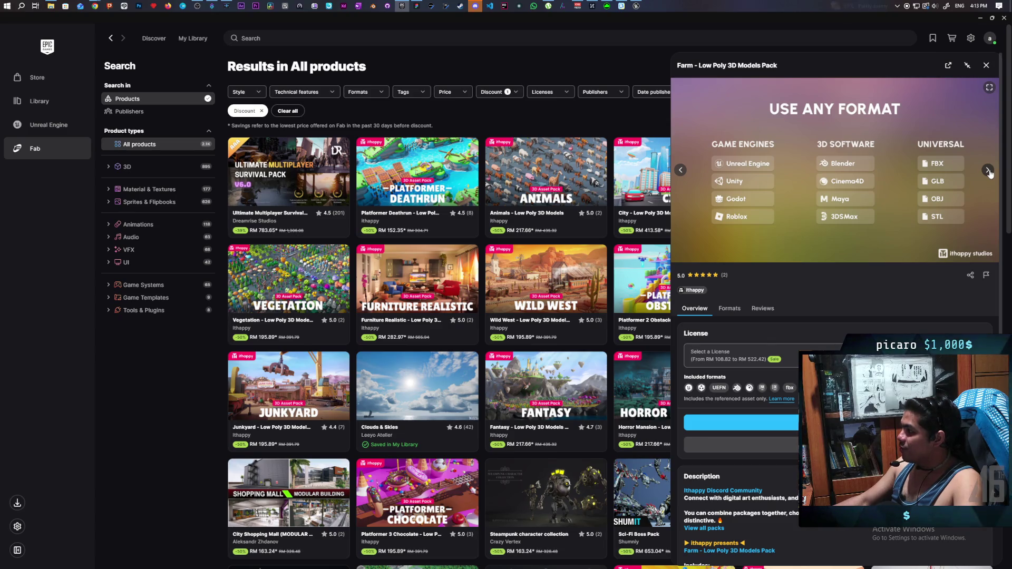
{"action": "left_click", "coordinate": [988, 171]}
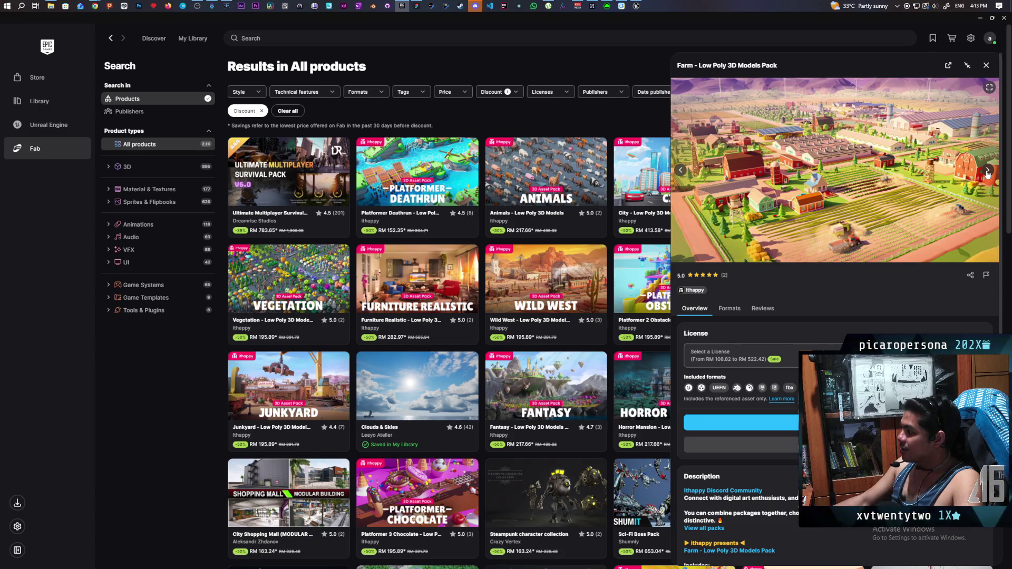
{"action": "left_click", "coordinate": [987, 172]}
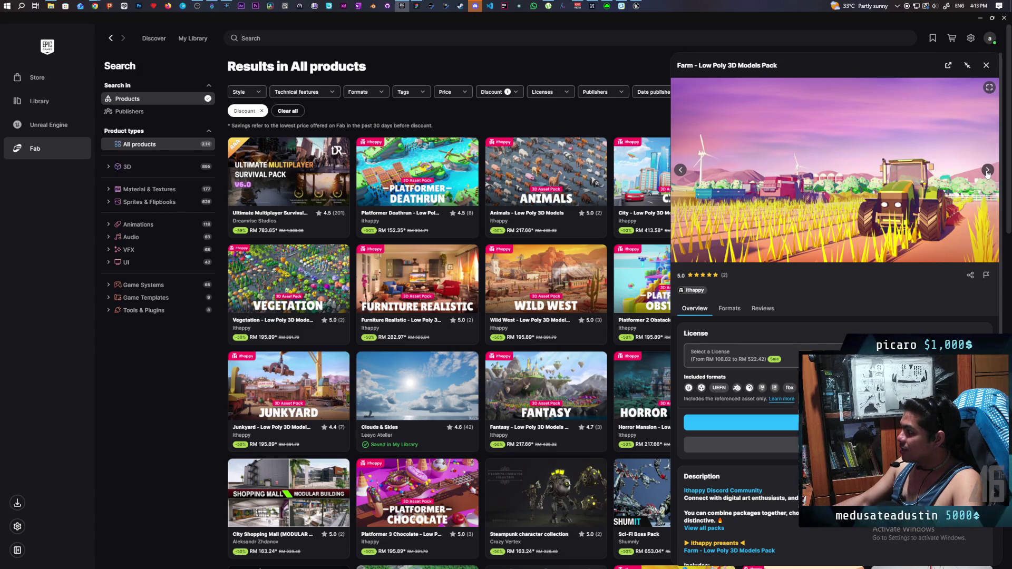
{"action": "left_click", "coordinate": [987, 171]}
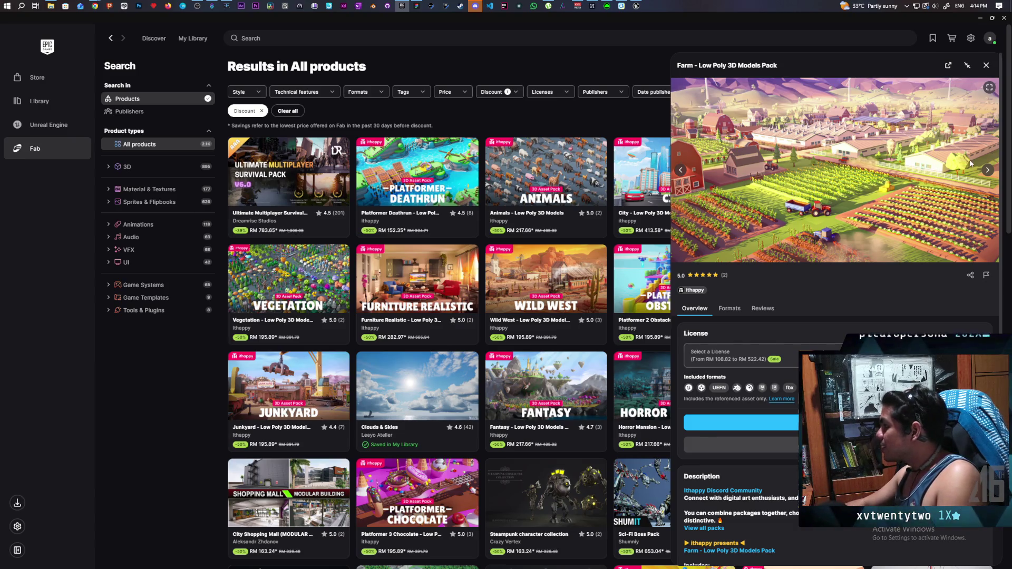
{"action": "left_click", "coordinate": [988, 171]}
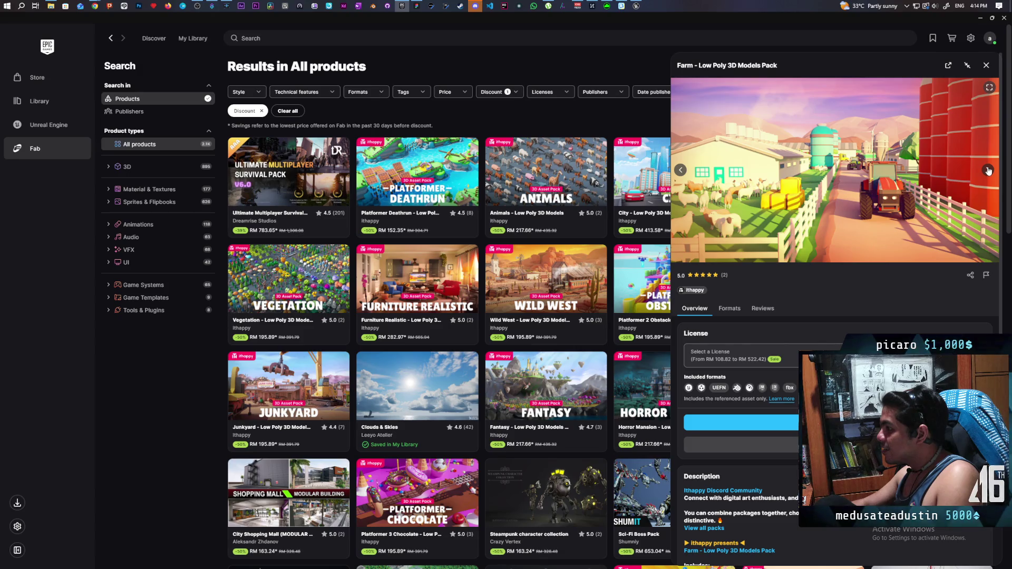
{"action": "left_click", "coordinate": [986, 65]}
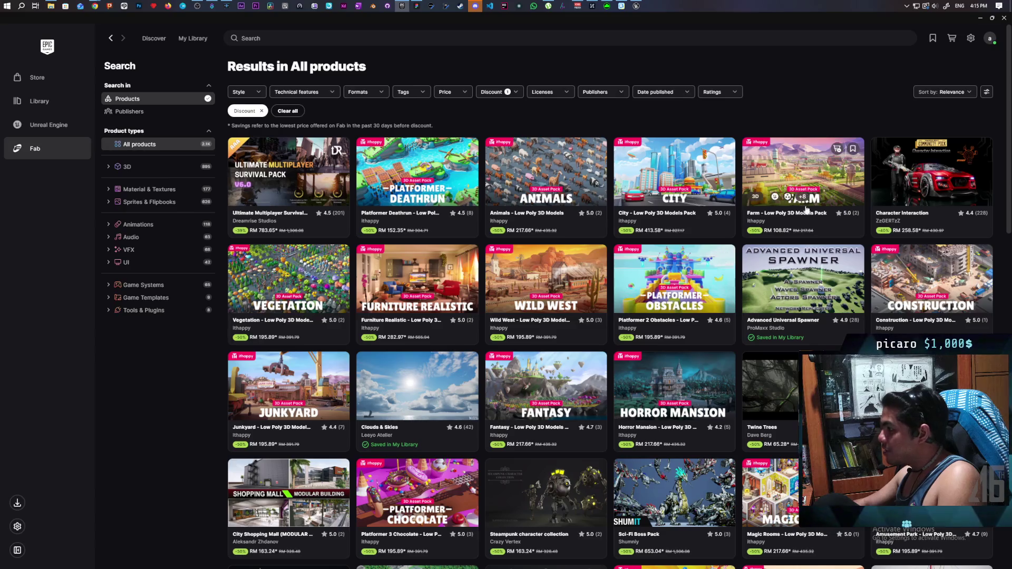
Step: Preview the Animals and City low-poly packs, then open the Farm pack details
{"action": "left_click", "coordinate": [570, 164]}
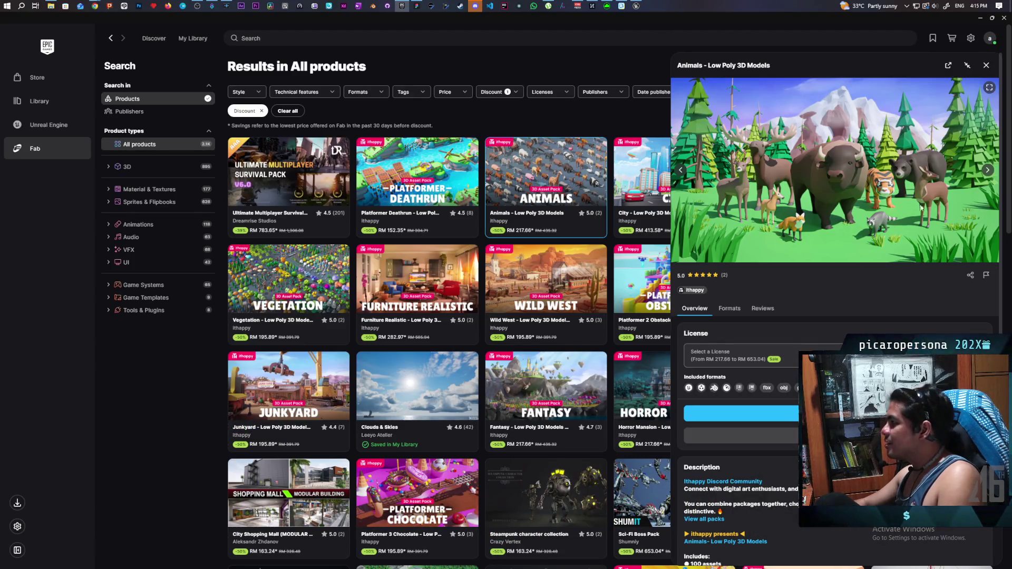
{"action": "left_click", "coordinate": [642, 174]}
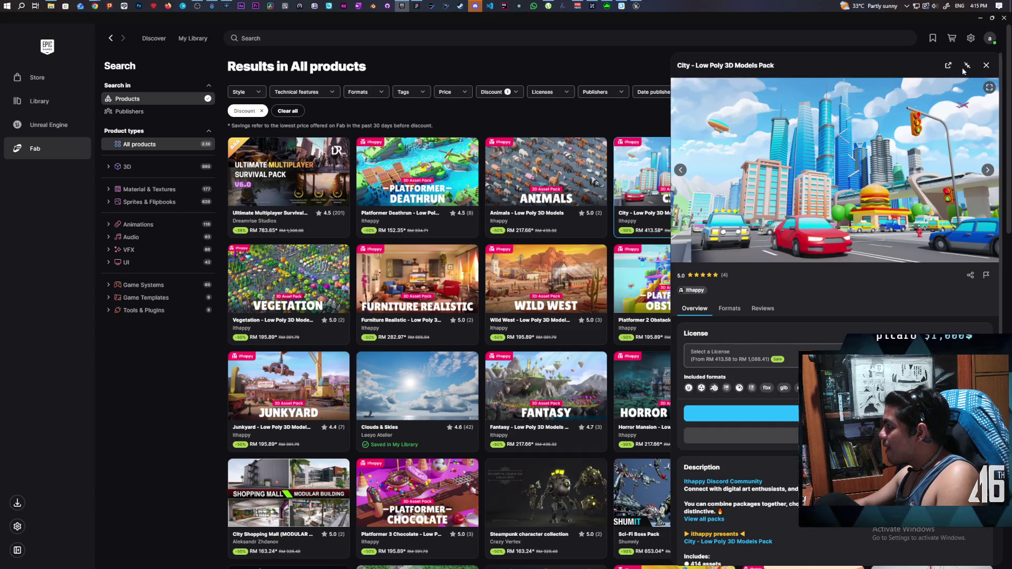
{"action": "left_click", "coordinate": [986, 65]}
{"action": "left_click", "coordinate": [814, 169]}
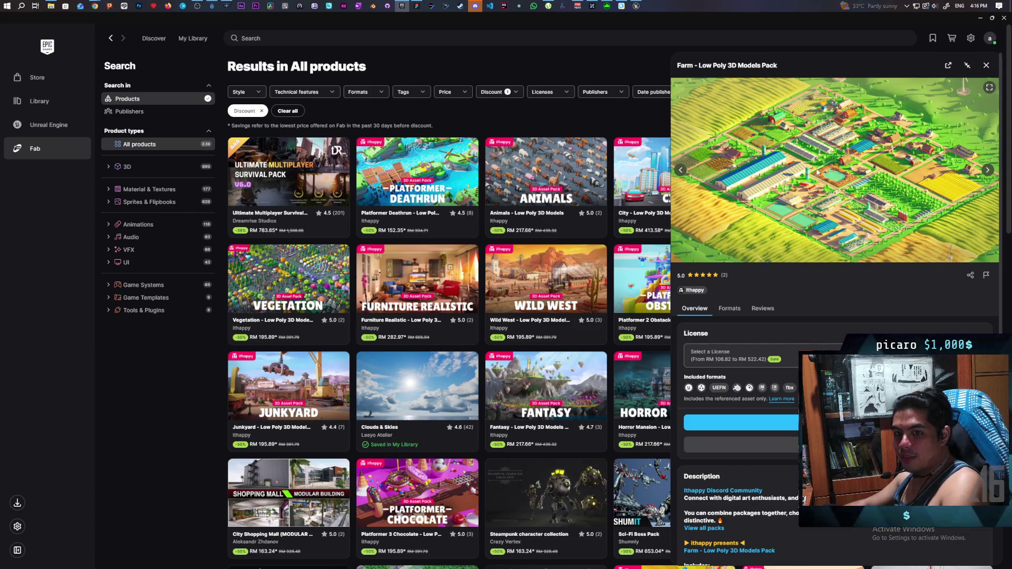
Step: Close the Farm details, preview the Vegetation pack, then open the Furniture Realistic pack
{"action": "left_click", "coordinate": [986, 65]}
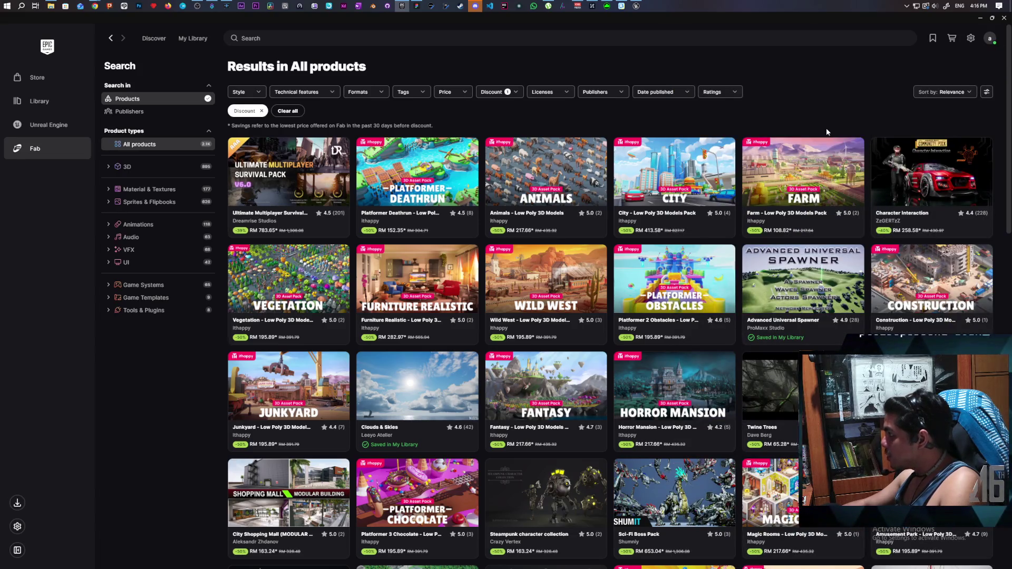
{"action": "left_click", "coordinate": [302, 261]}
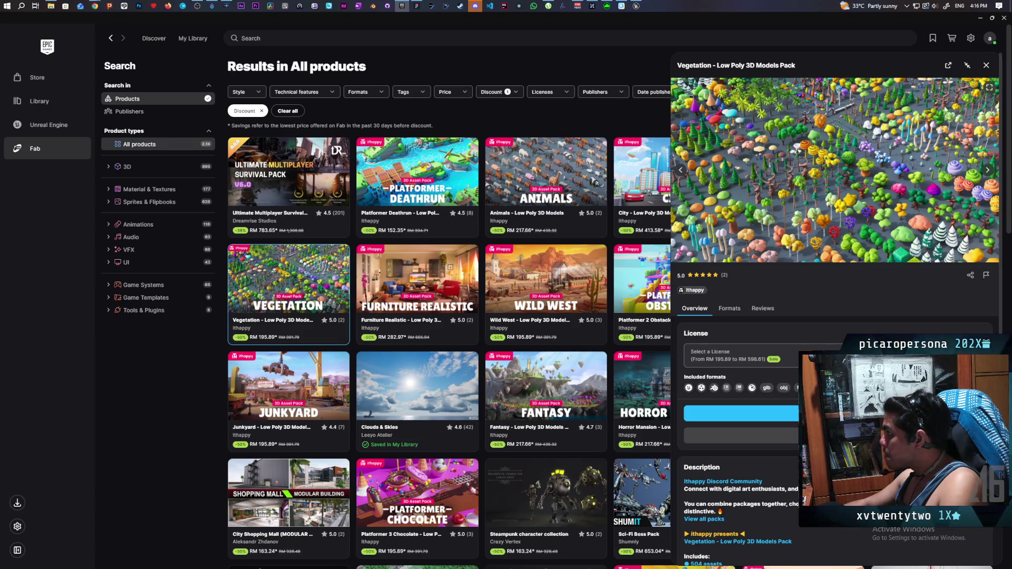
{"action": "left_click", "coordinate": [986, 65]}
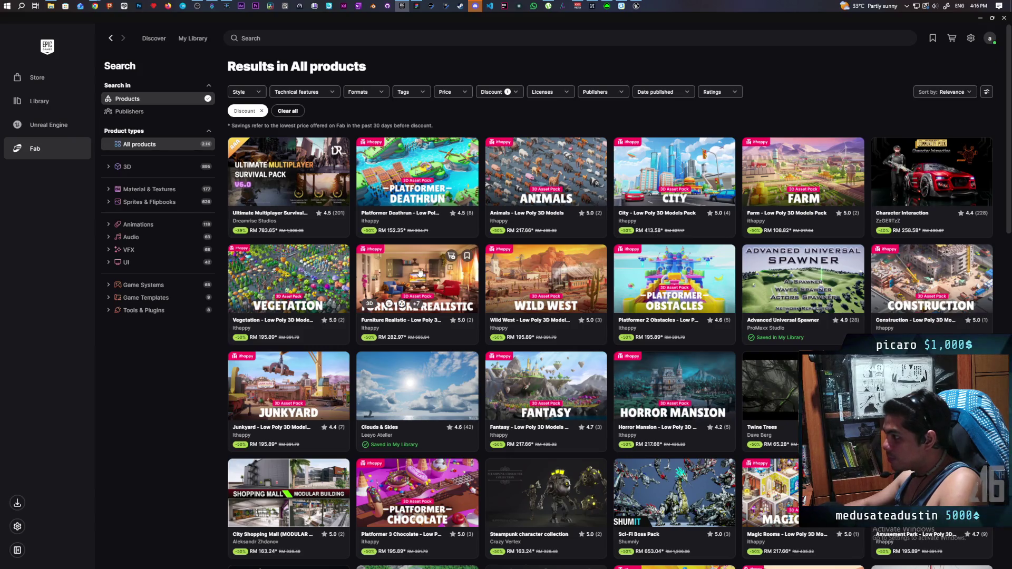
{"action": "left_click", "coordinate": [394, 258]}
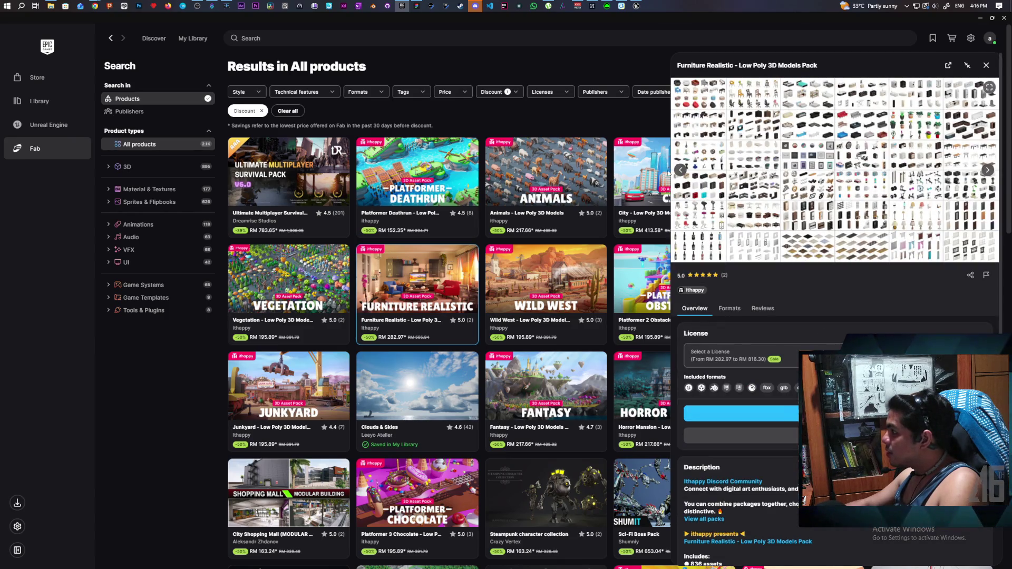
Step: Browse the Furniture Realistic previews through chairs, tables and desks to kitchen cabinets
{"action": "left_click", "coordinate": [681, 172]}
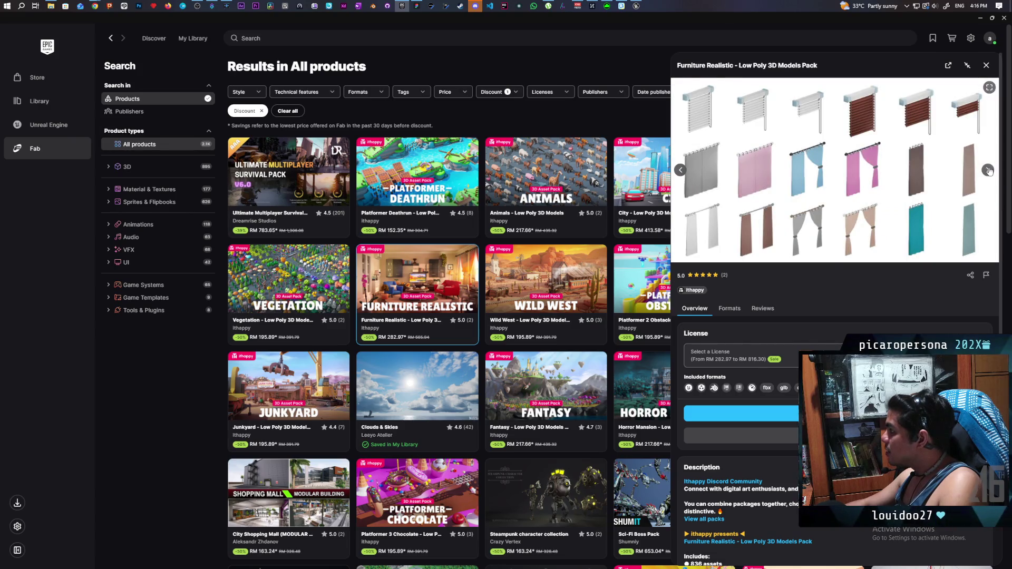
{"action": "left_click", "coordinate": [989, 171]}
{"action": "left_click", "coordinate": [988, 170]}
{"action": "left_click", "coordinate": [989, 171]}
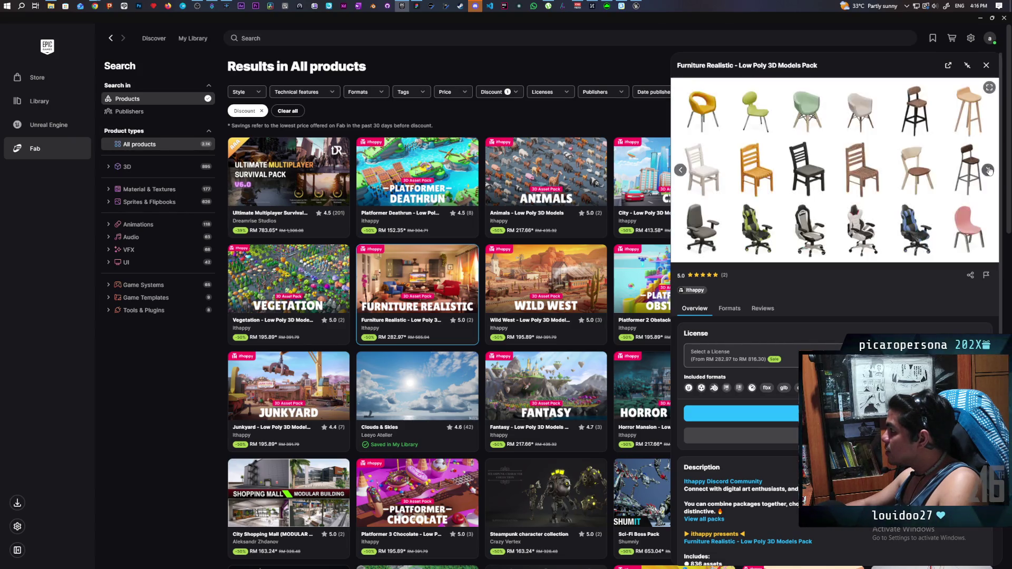
{"action": "left_click", "coordinate": [989, 171]}
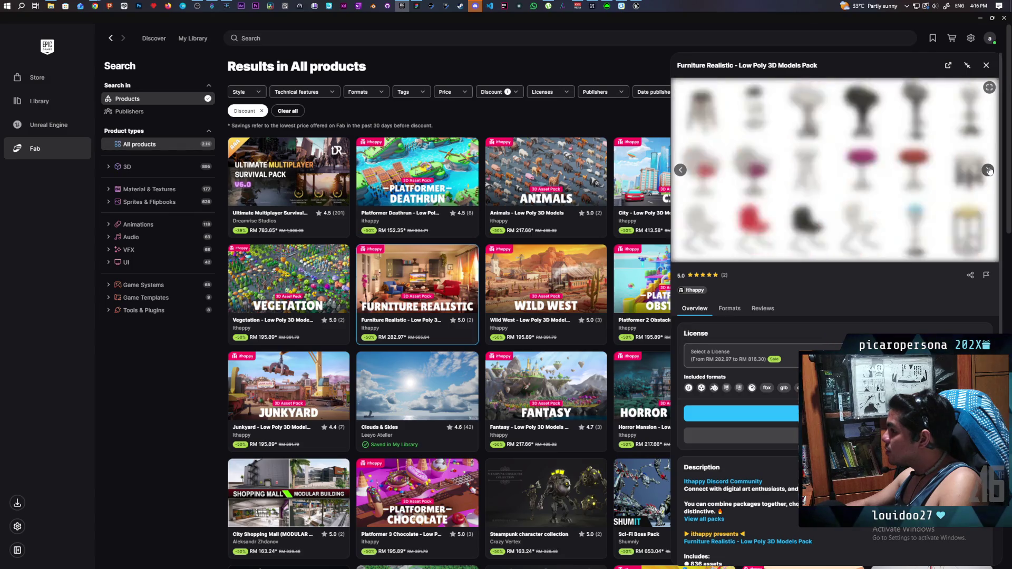
{"action": "left_click", "coordinate": [989, 170]}
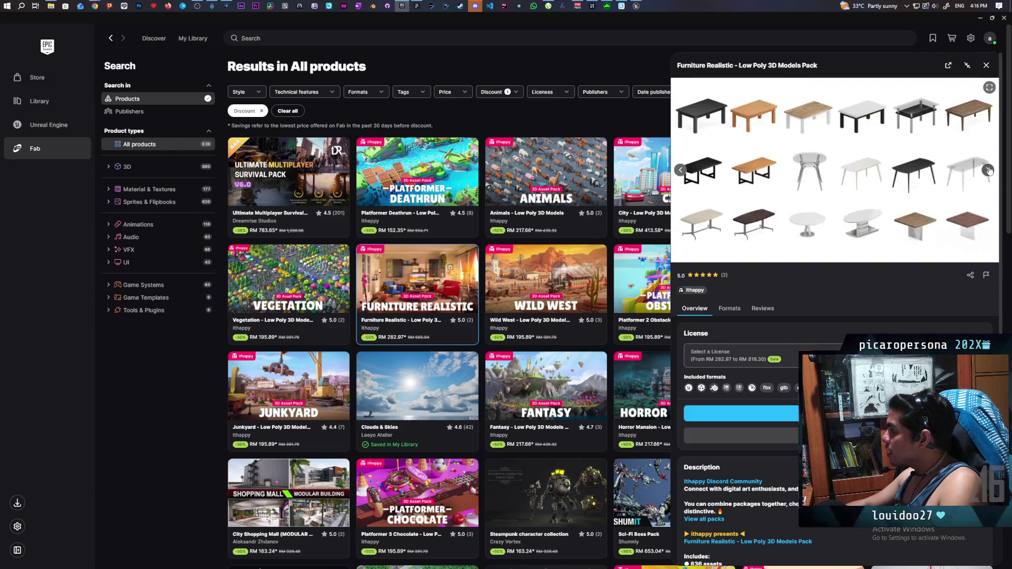
{"action": "left_click", "coordinate": [989, 170]}
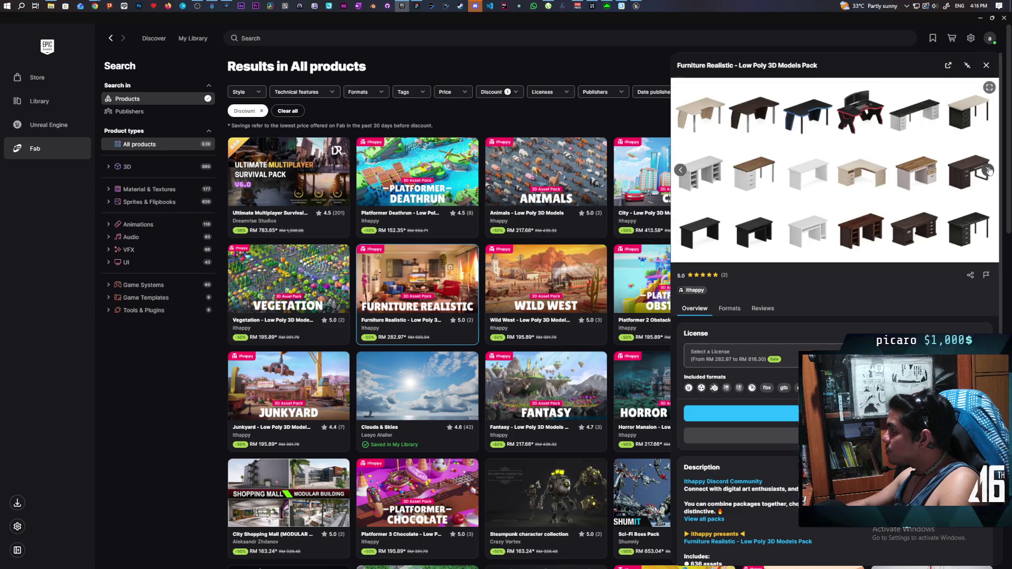
{"action": "left_click", "coordinate": [989, 171]}
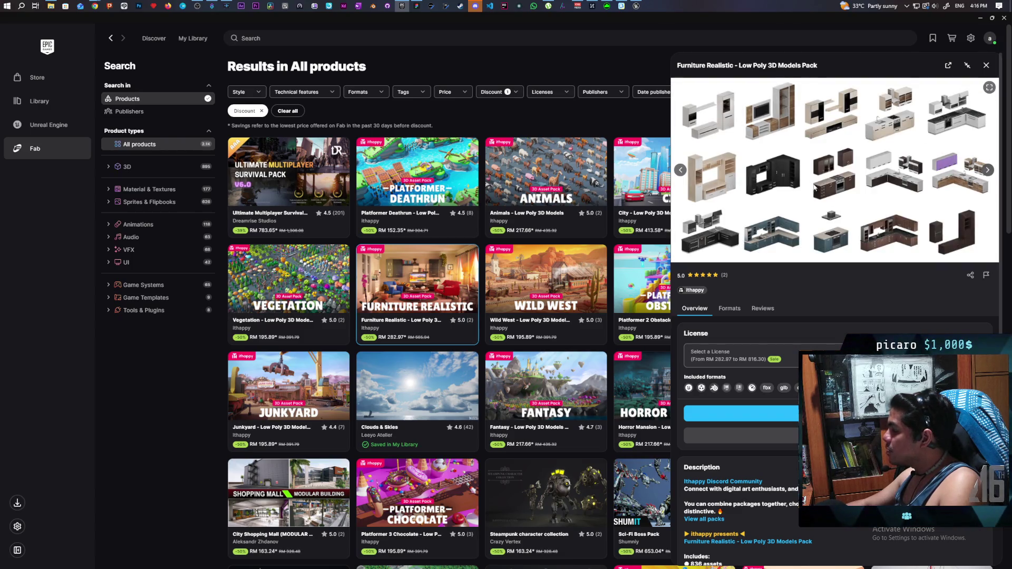
{"action": "left_click", "coordinate": [680, 170]}
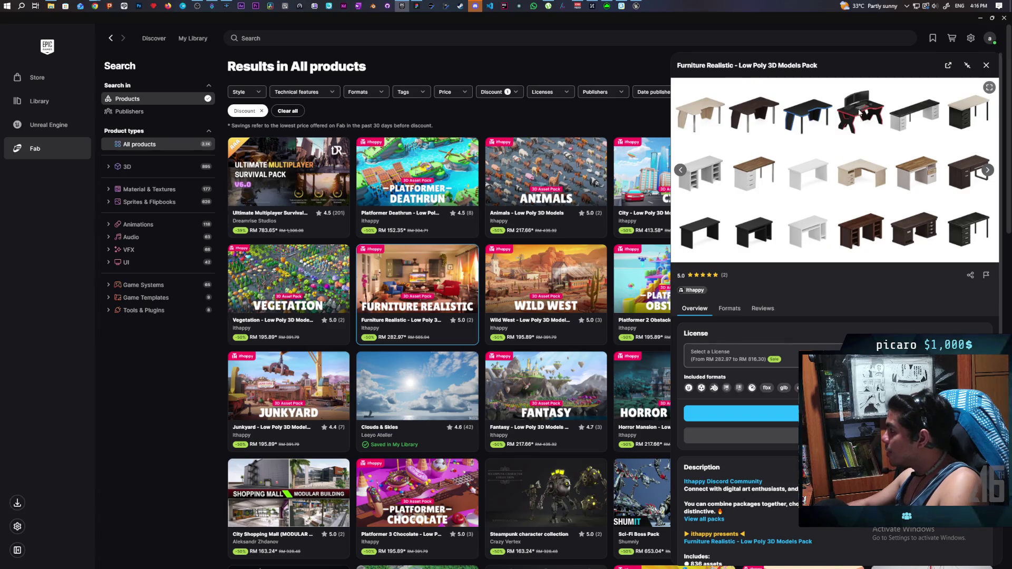
{"action": "left_click", "coordinate": [989, 170]}
Step: View the appliances, bathroom, beds, sofas, wardrobes and shelves images, then close the details
{"action": "left_click", "coordinate": [989, 170]}
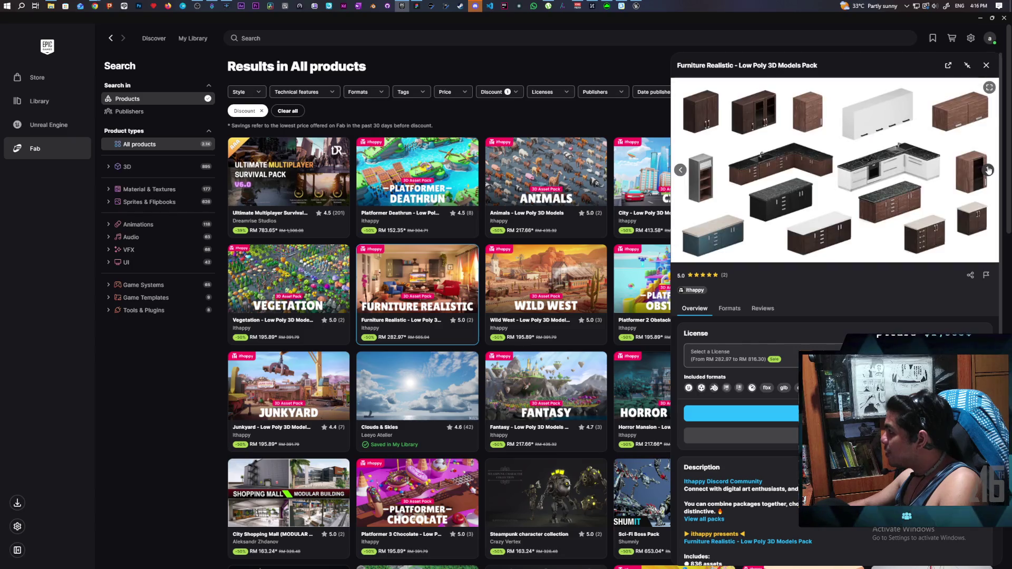
{"action": "left_click", "coordinate": [989, 169]}
{"action": "left_click", "coordinate": [989, 170]}
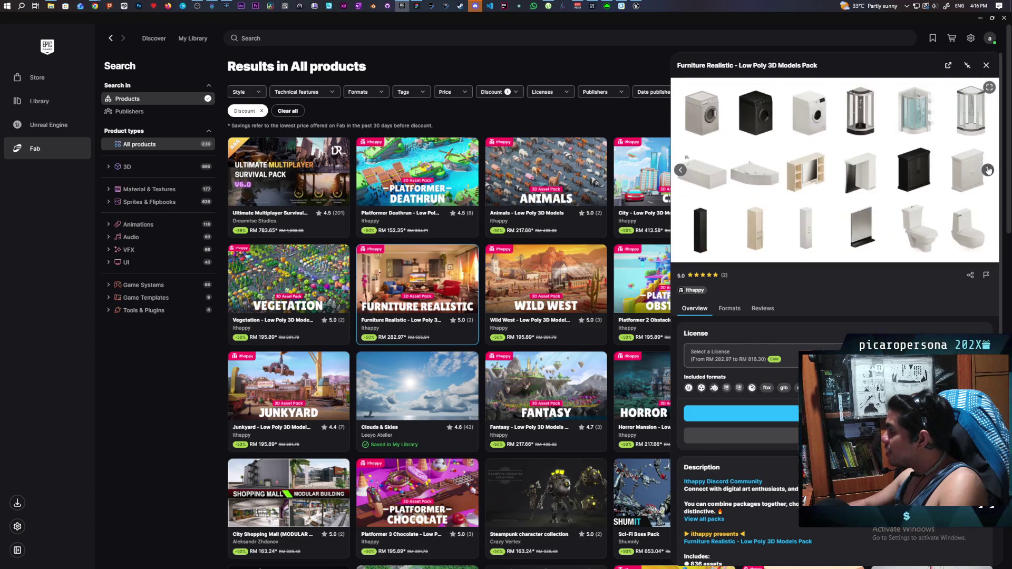
{"action": "left_click", "coordinate": [989, 170]}
{"action": "left_click", "coordinate": [989, 170]}
{"action": "left_click", "coordinate": [989, 170]}
{"action": "left_click", "coordinate": [989, 170]}
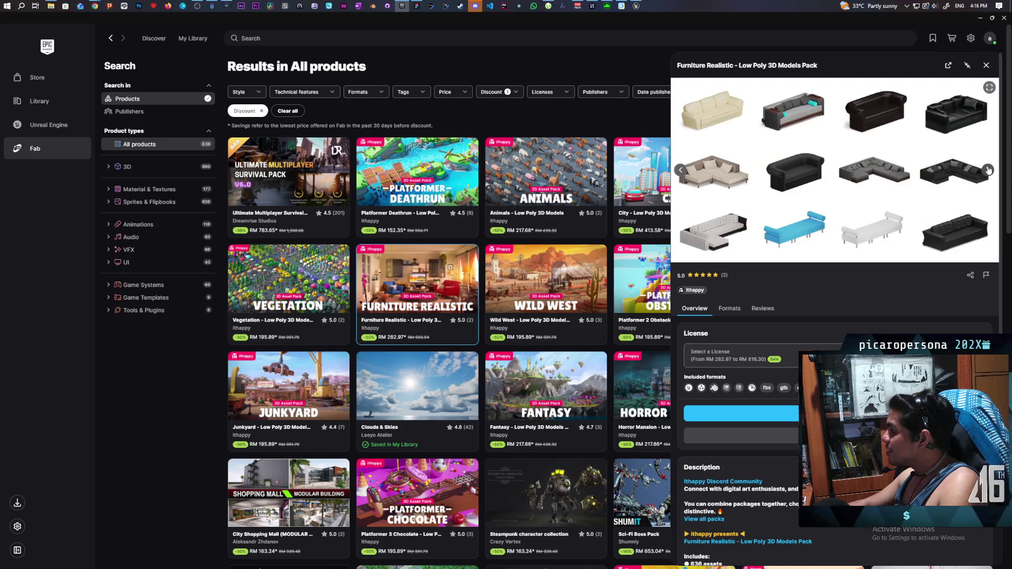
{"action": "left_click", "coordinate": [989, 170]}
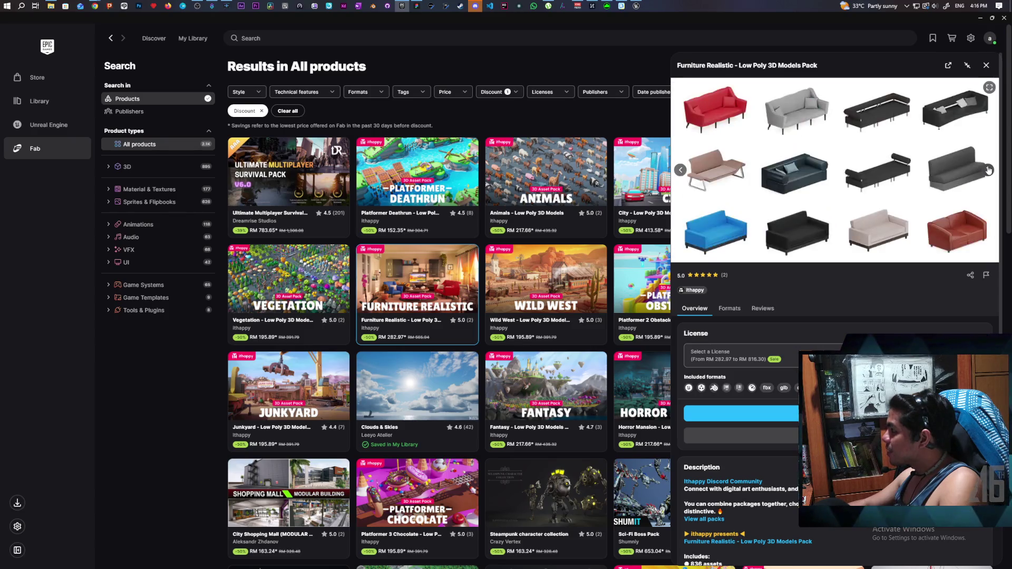
{"action": "left_click", "coordinate": [989, 170]}
{"action": "left_click", "coordinate": [989, 170]}
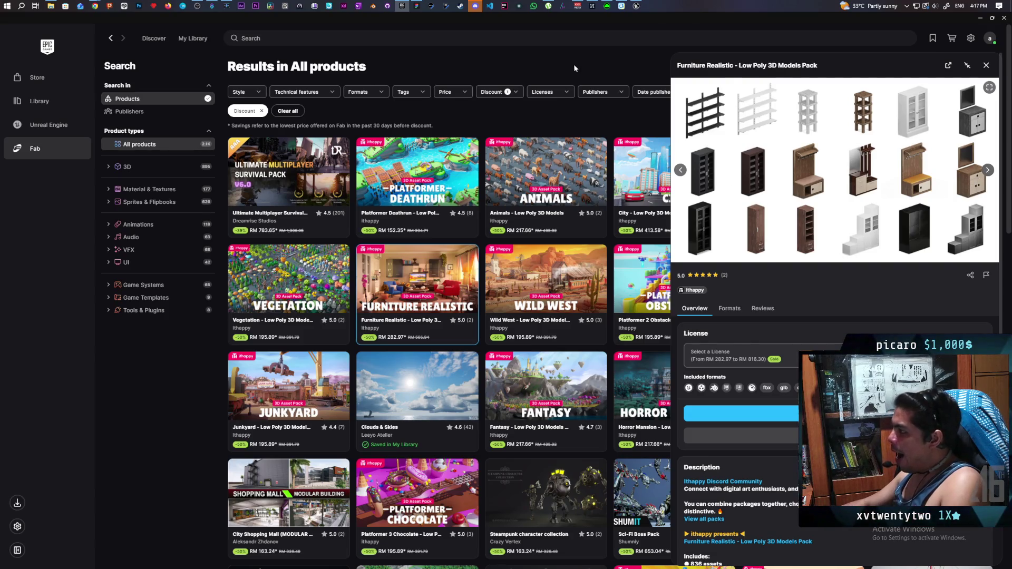
{"action": "left_click", "coordinate": [986, 65]}
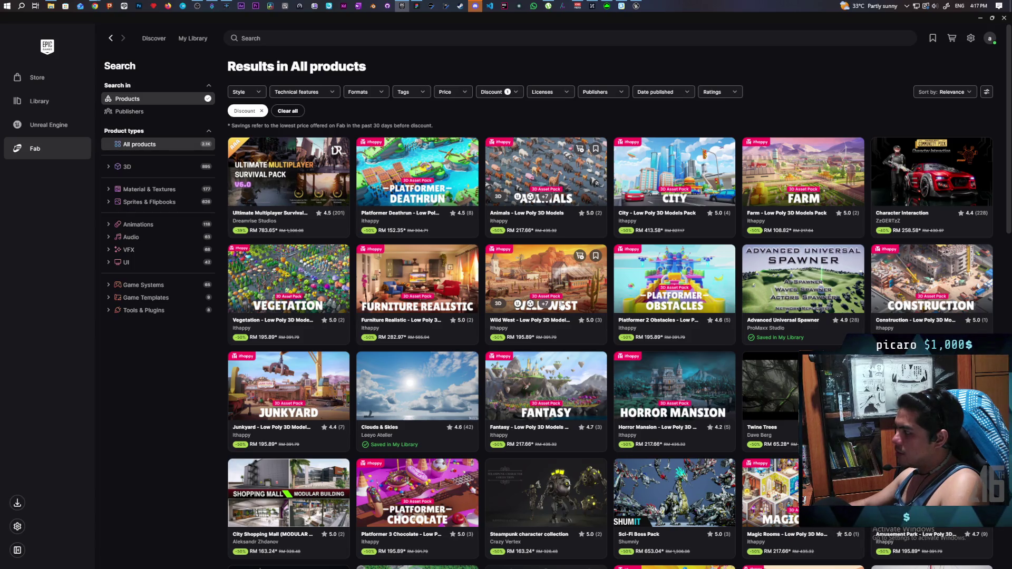
Step: Show the Wild West pack's '+7' Other Formats list
{"action": "mouse_move", "coordinate": [550, 306]}
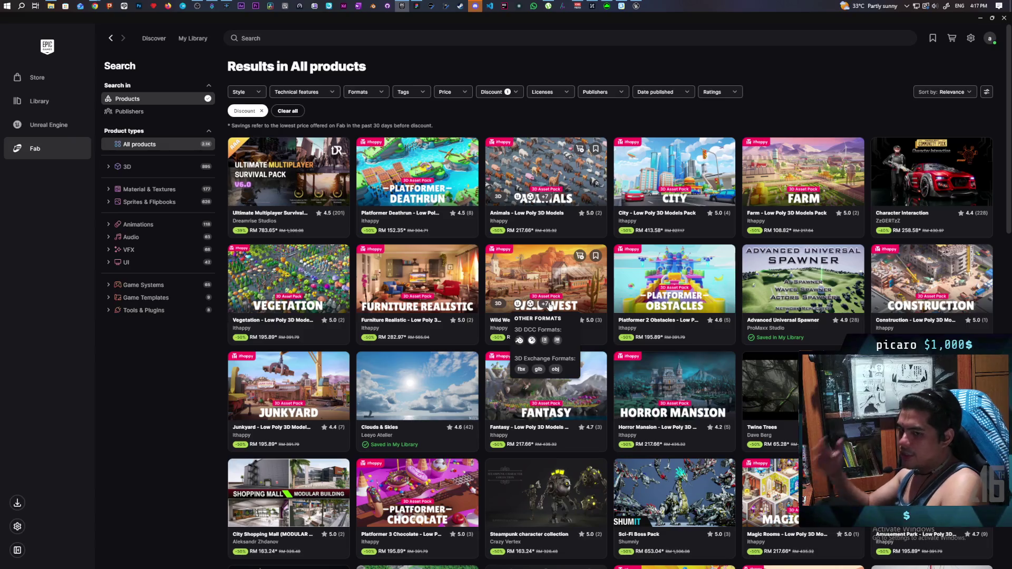